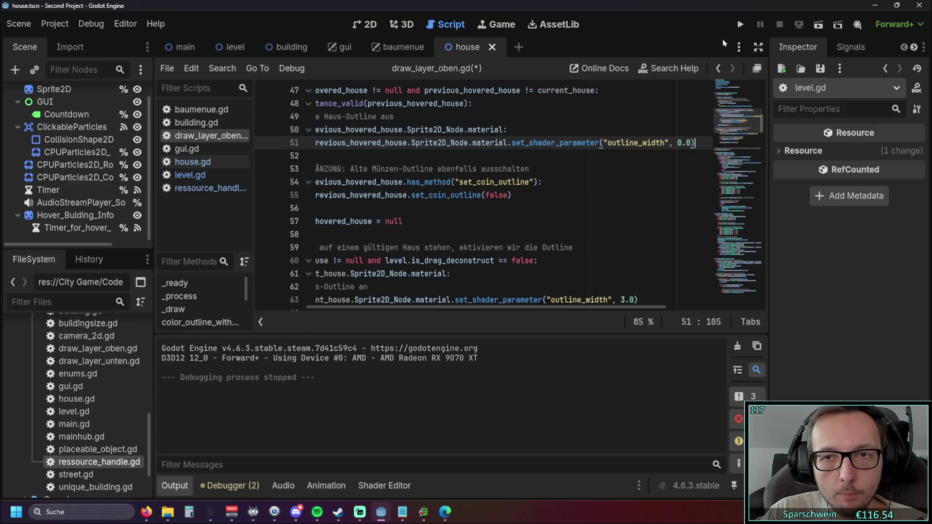
Step: Run the project, place a red house (gold drops to 1990), hover it, then close the game
click(740, 24)
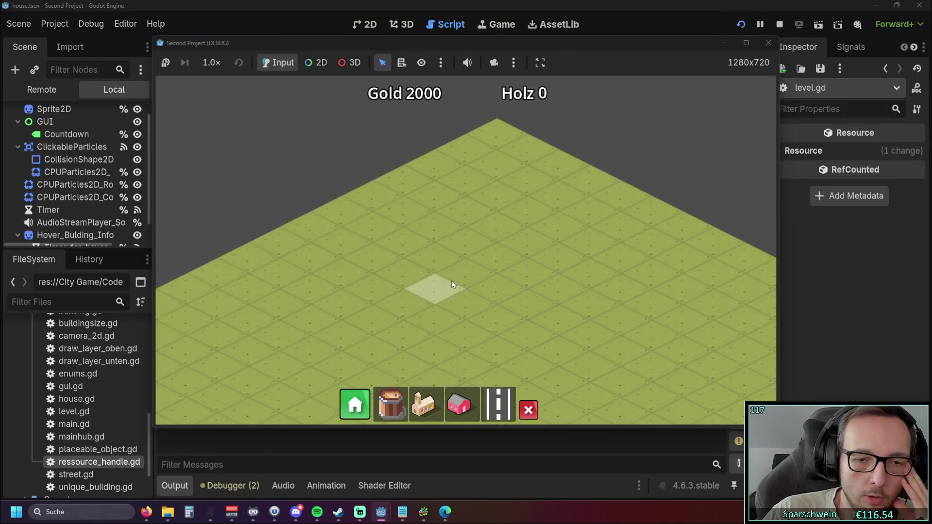
drag(384, 44, 624, 48)
click(699, 410)
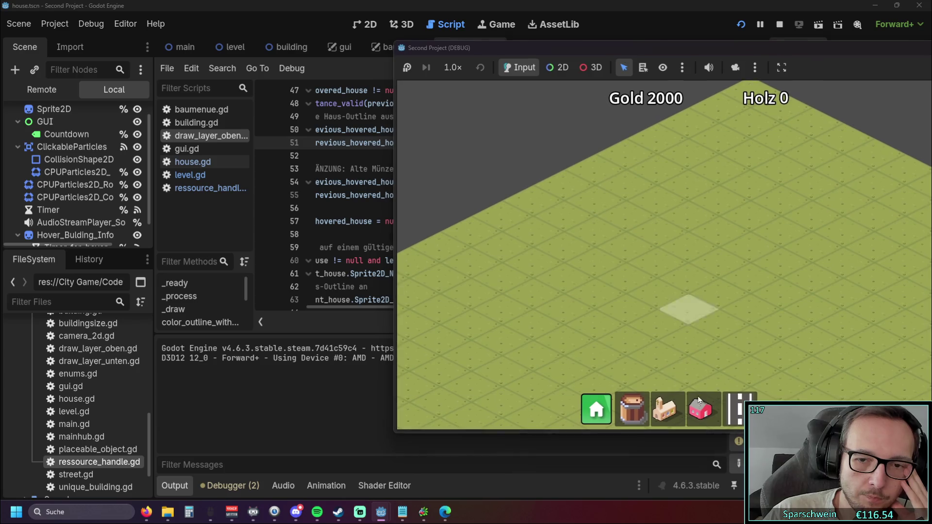
click(676, 247)
mouse_move(691, 248)
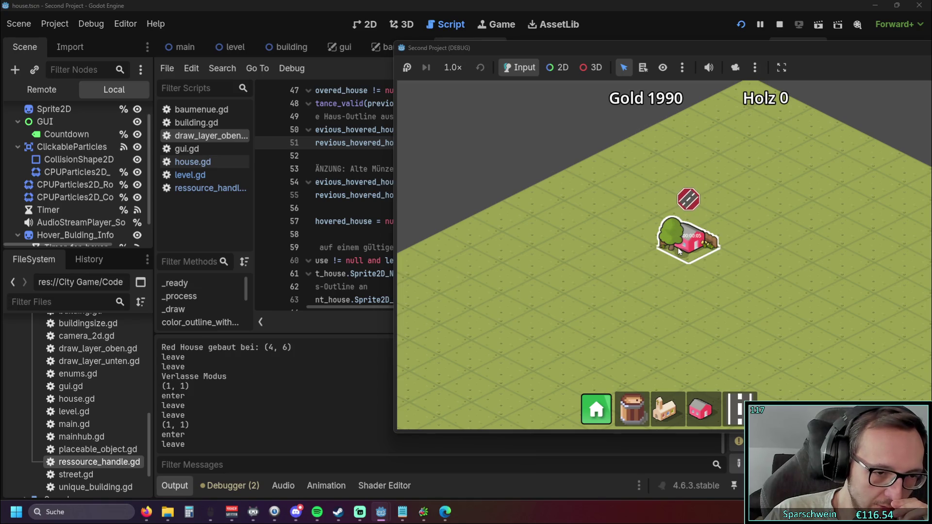
drag(726, 49, 505, 62)
click(790, 60)
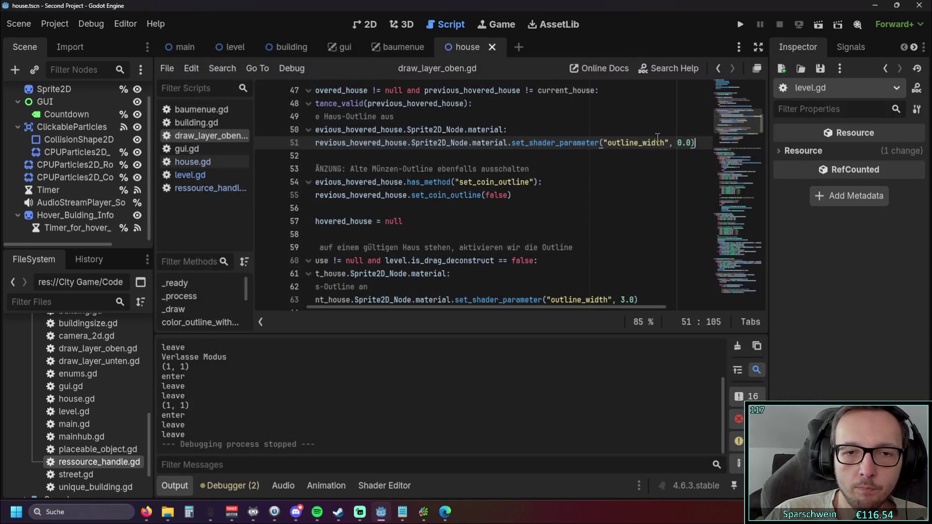
Step: Open house.gd, then level.gd, and scroll to the hover_info_for_buildings function
scroll(440, 243, down, 5)
drag(440, 307, 387, 307)
drag(726, 146, 725, 183)
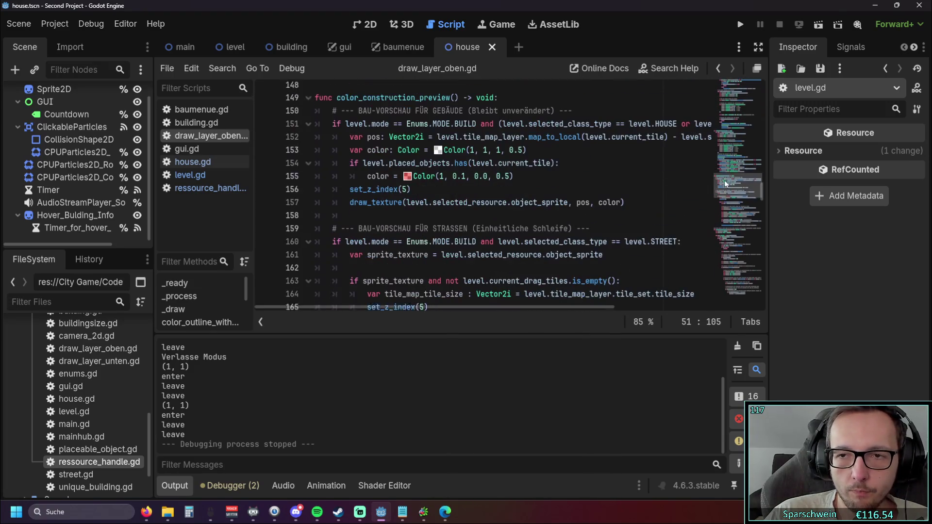
click(193, 162)
click(484, 240)
click(194, 175)
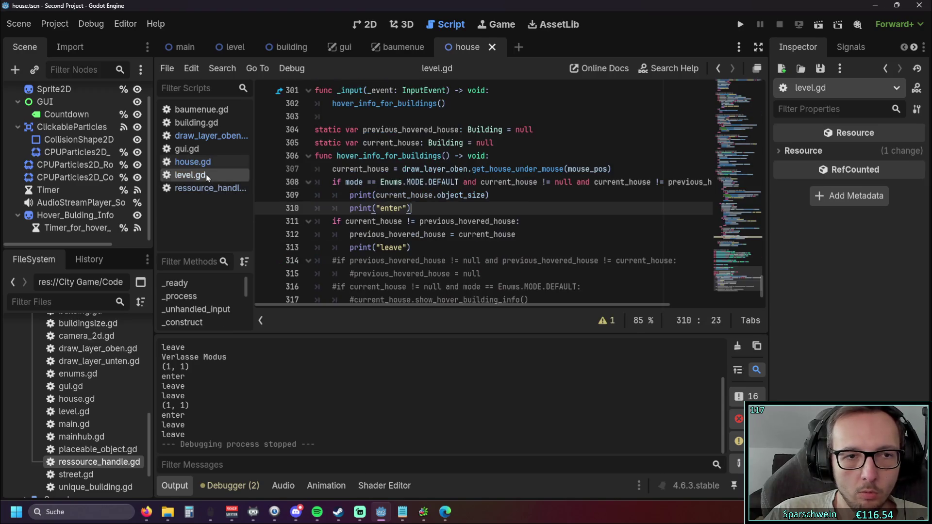
scroll(443, 217, down, 1)
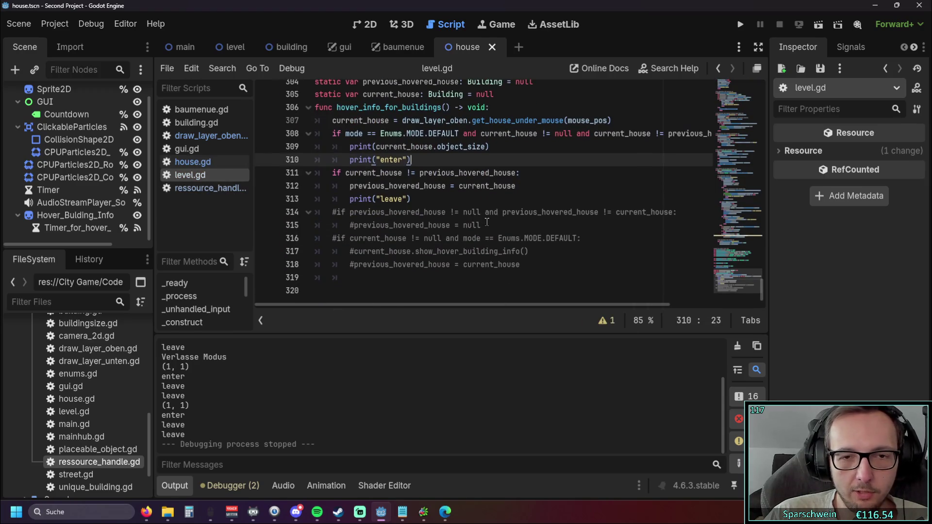
scroll(487, 223, up, 1)
scroll(487, 230, down, 1)
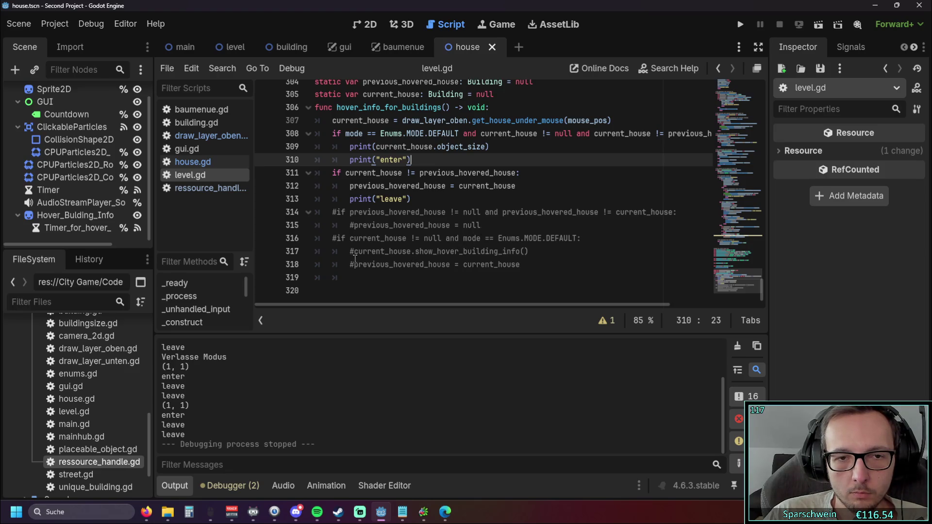
Step: Paste current_house.show_hover_building_info() on a new line after print(current_house.object_size)
drag(530, 253, 355, 253)
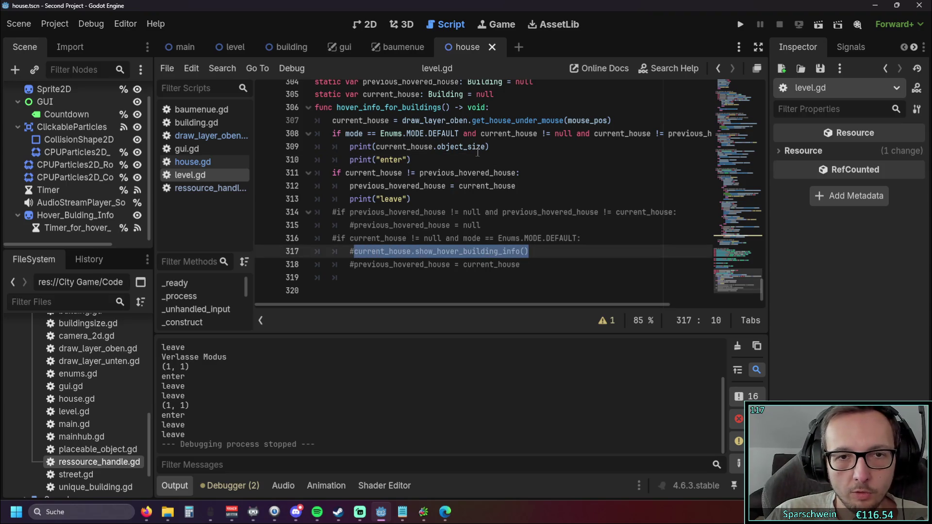
click(495, 147)
key(Return)
text(current_house.show_hover_building_info())
click(554, 186)
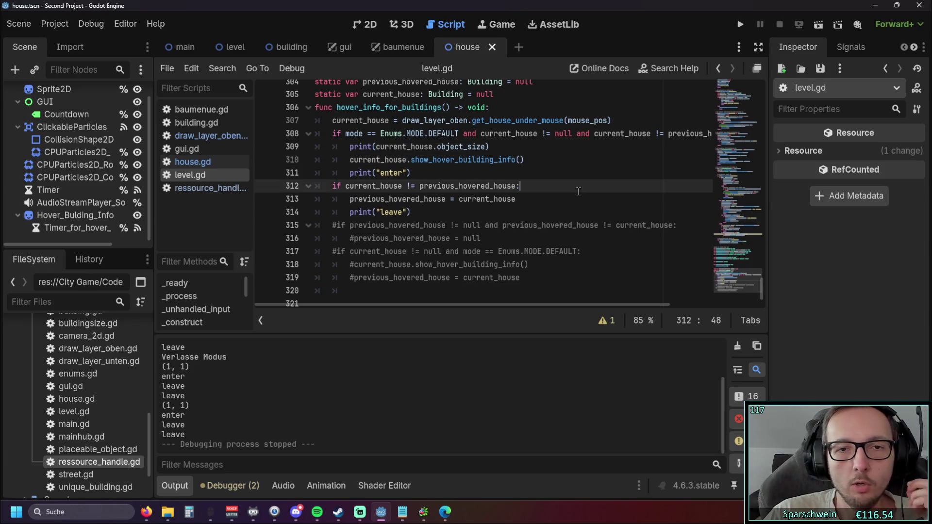
Step: Run the project, place a pink house, check the blank popup on hover, then close the game
click(738, 25)
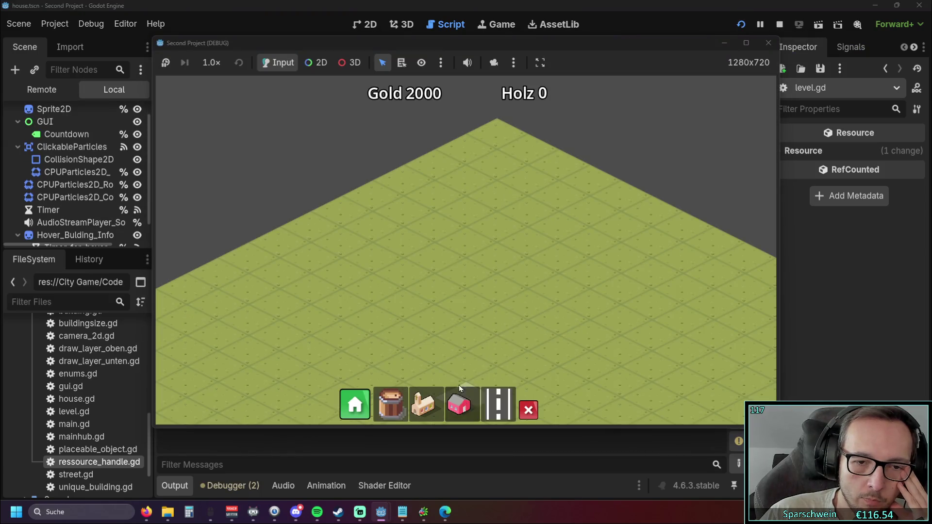
click(459, 391)
click(465, 281)
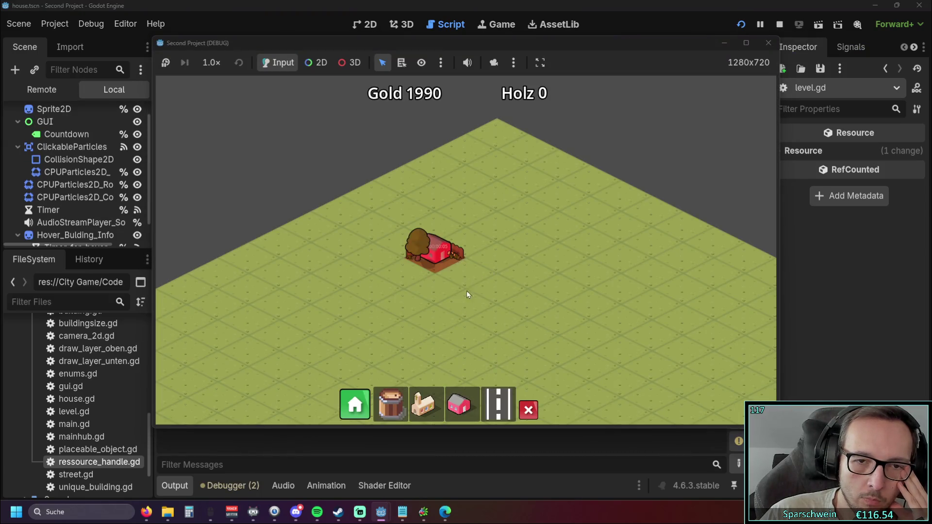
drag(458, 43, 666, 51)
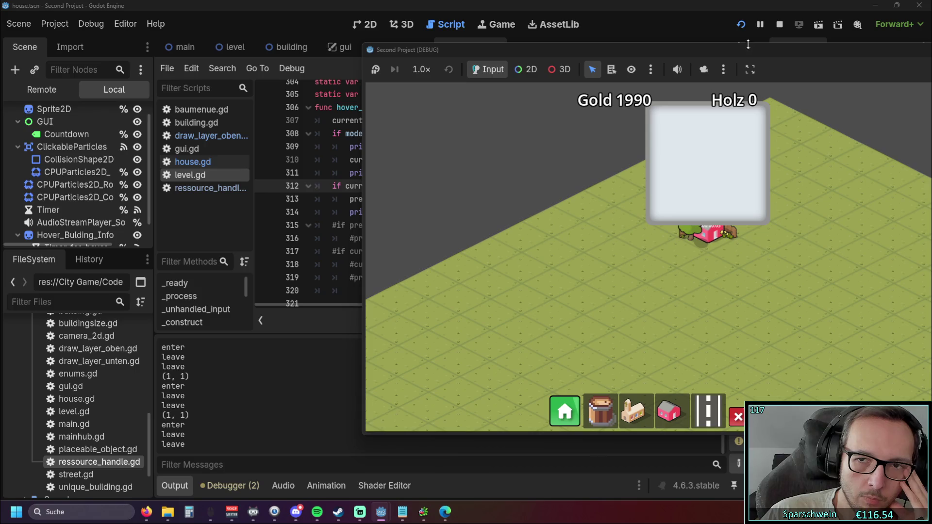
drag(748, 49, 601, 58)
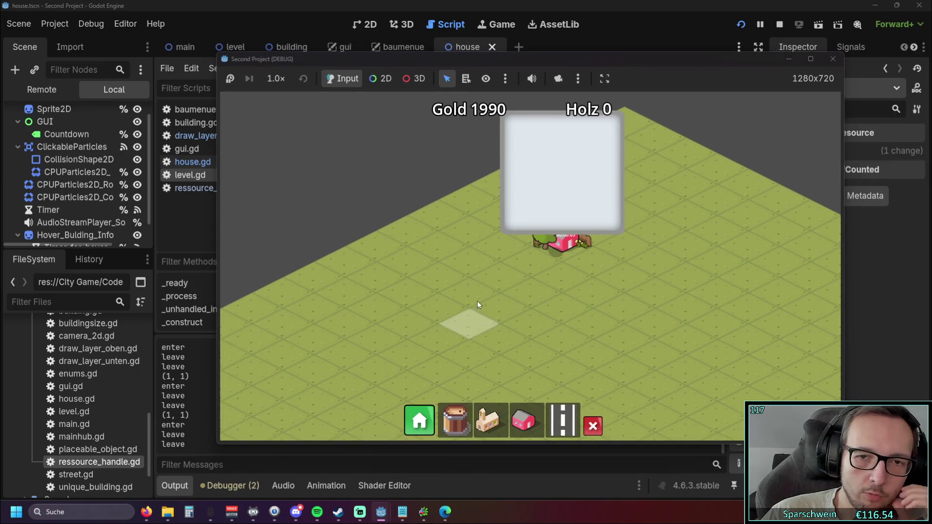
click(833, 59)
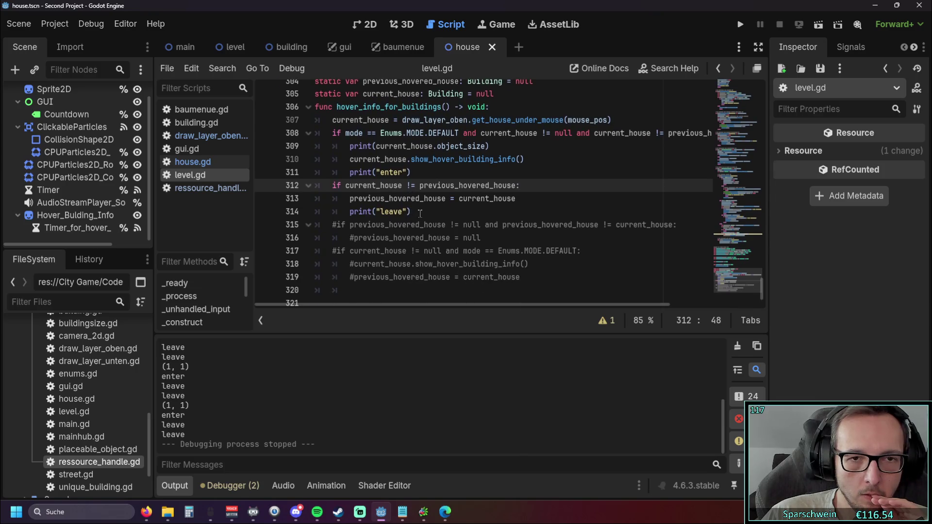
Step: In level.gd, delete and then restore the leave-check block on lines 312–314
drag(421, 214, 268, 186)
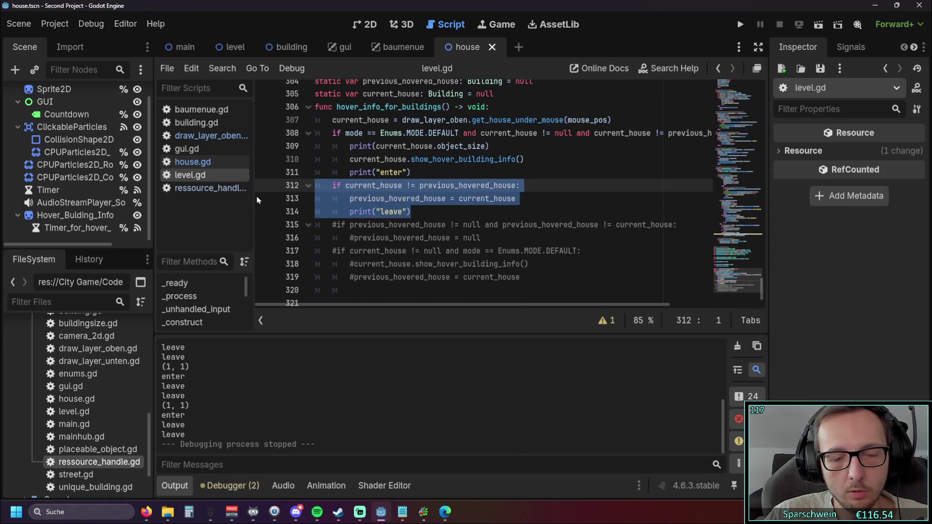
key(BackSpace)
key(BackSpace)
click(628, 121)
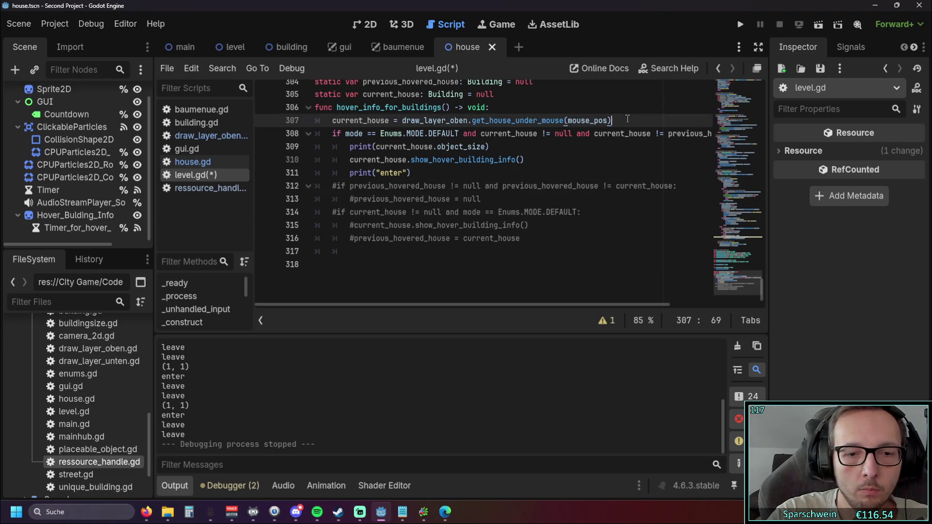
key(ctrl+z)
key(ctrl+z)
click(448, 233)
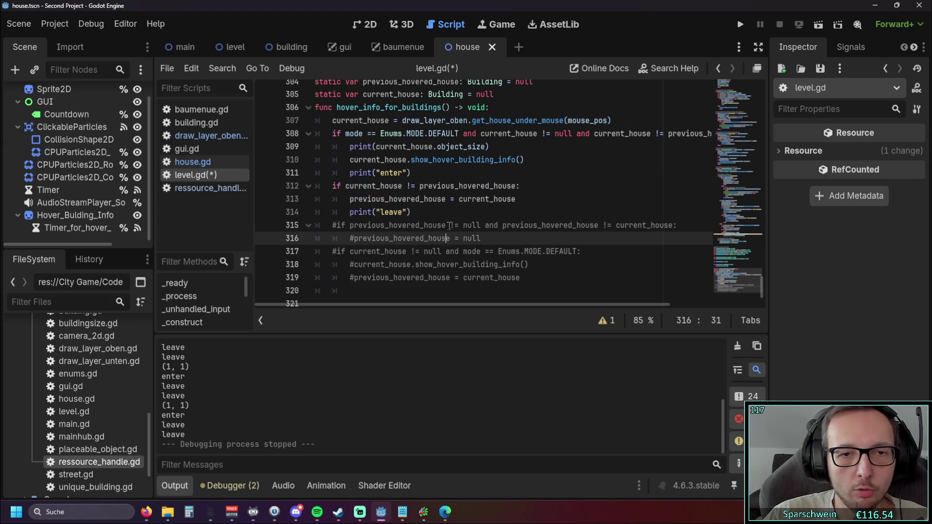
drag(349, 160, 524, 159)
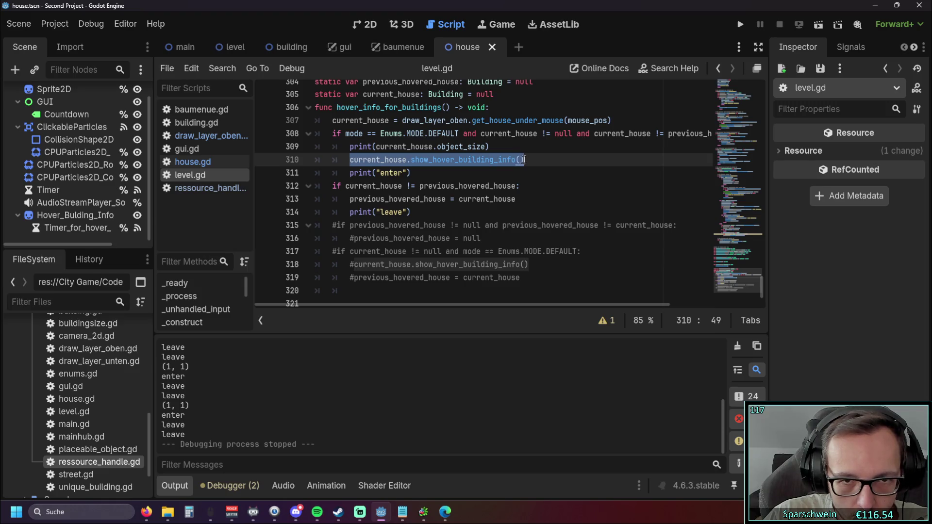
click(518, 186)
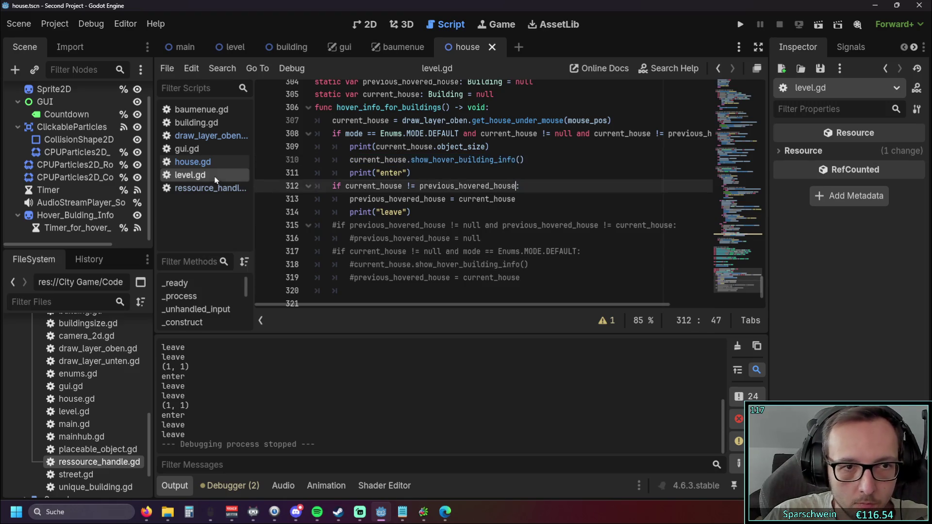
Step: In house.gd, replace the else: on line 183 with the start of a new hide function
click(209, 163)
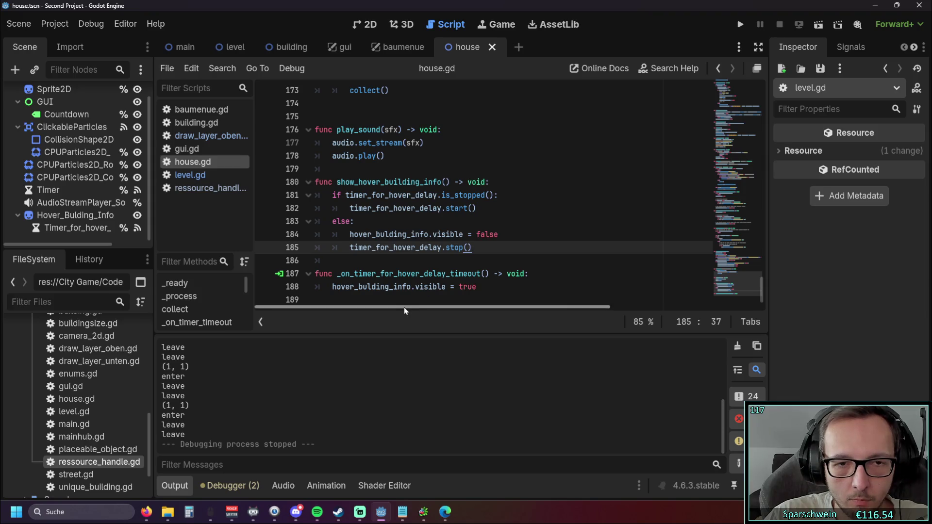
click(370, 221)
drag(370, 221, 285, 222)
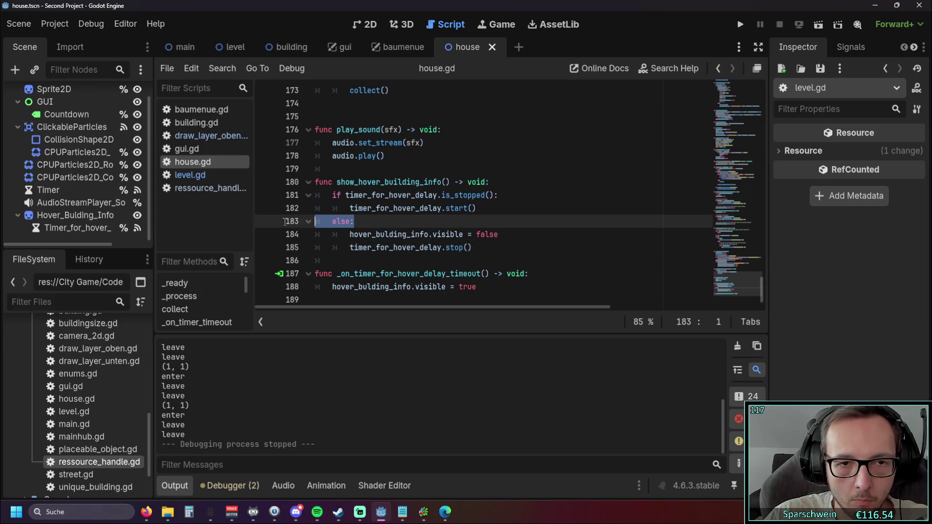
key(Return)
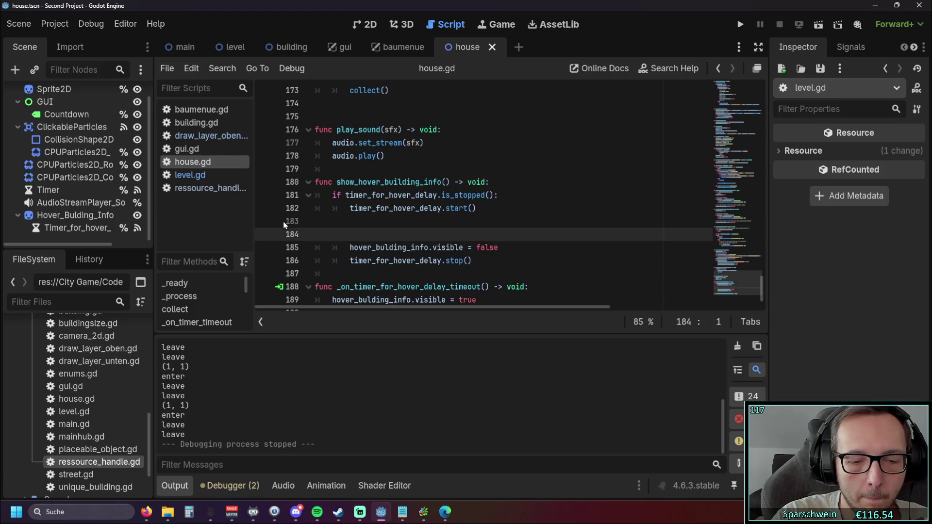
key(BackSpace)
text(unc )
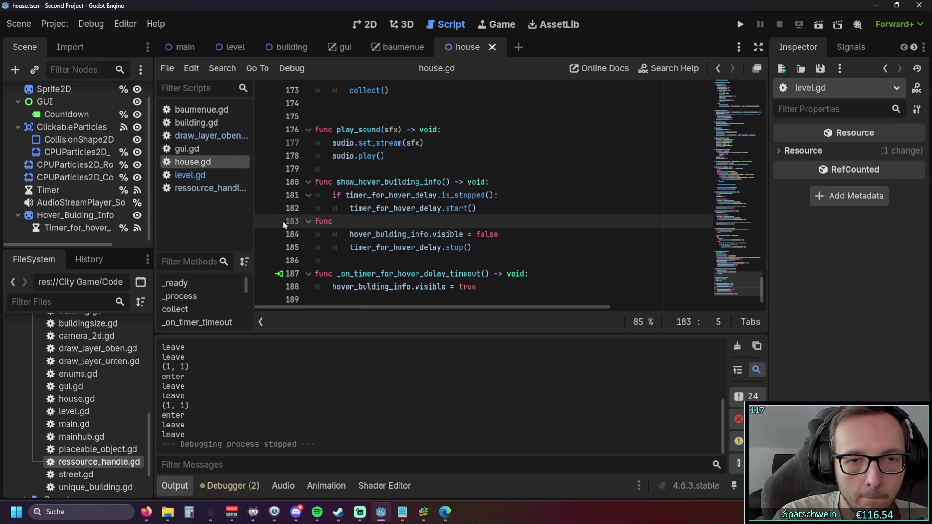
text(hide)
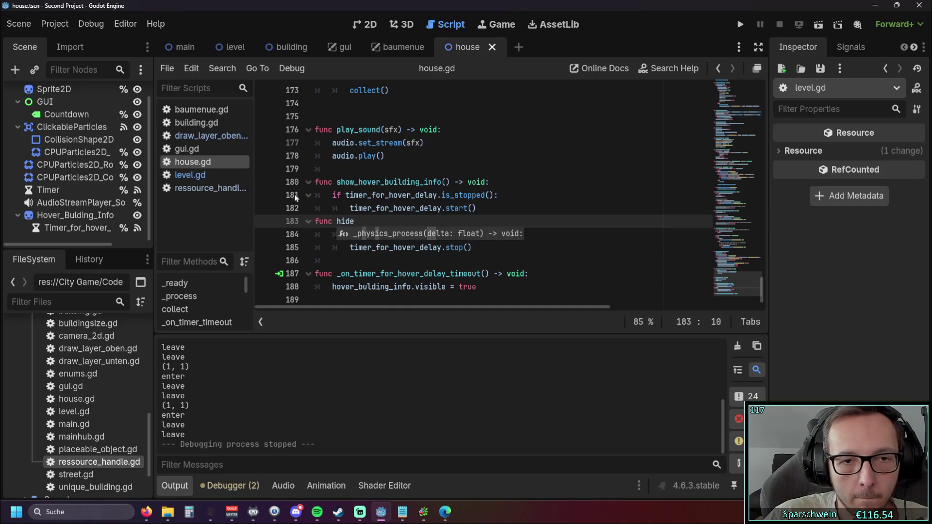
Step: Define func hide_hover_building_info() -> void by copying the show function's signature and renaming it
mouse_move(337, 183)
mouse_down()
mouse_move(461, 183)
mouse_move(459, 208)
mouse_move(497, 182)
mouse_up()
key(ctrl+c)
double_click(342, 221)
key(ctrl+v)
click(353, 221)
key(BackSpace)
key(BackSpace)
key(BackSpace)
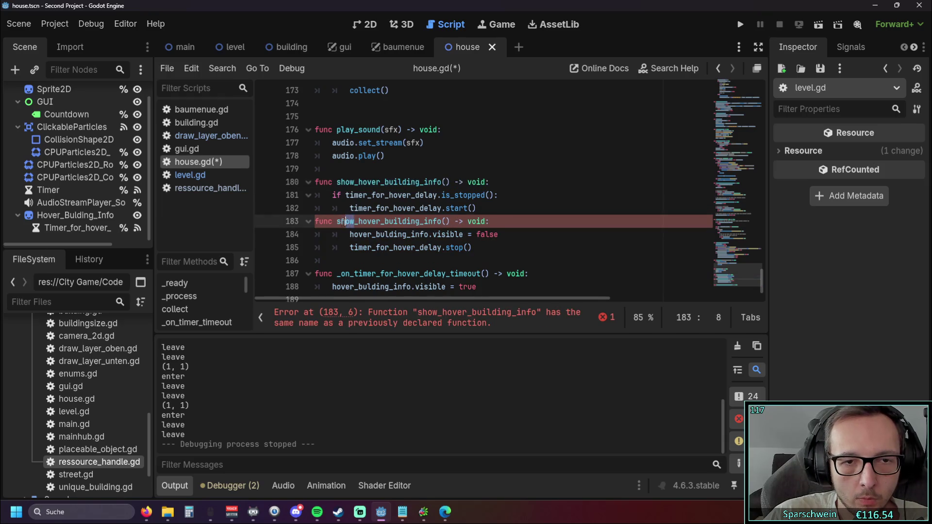
text(hide)
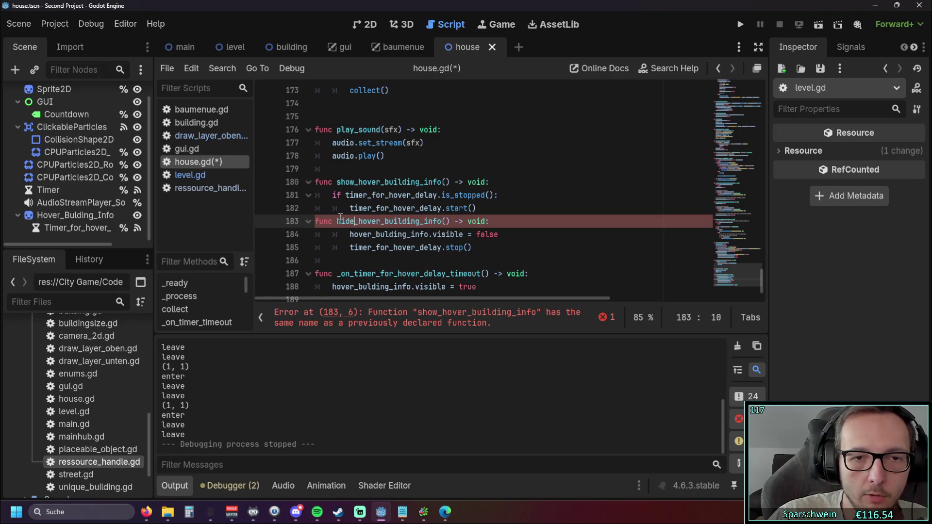
click(534, 195)
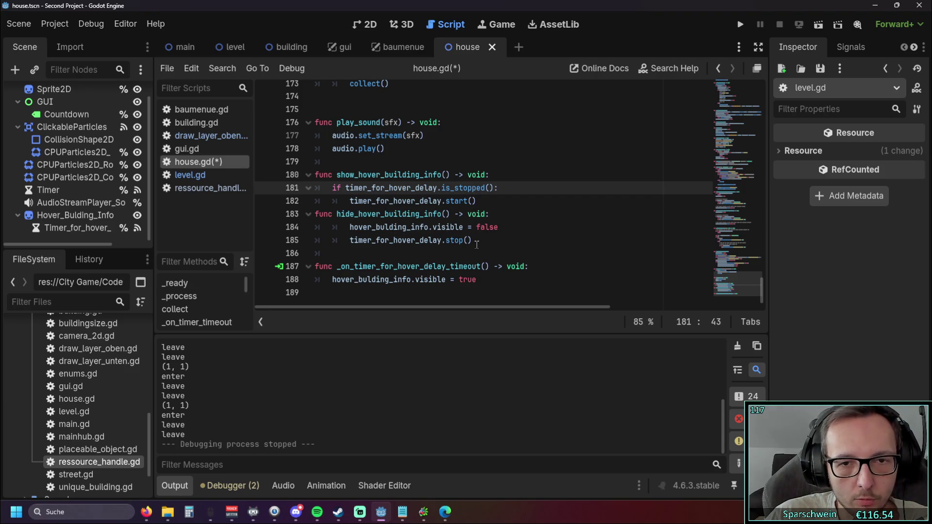
drag(475, 241, 327, 248)
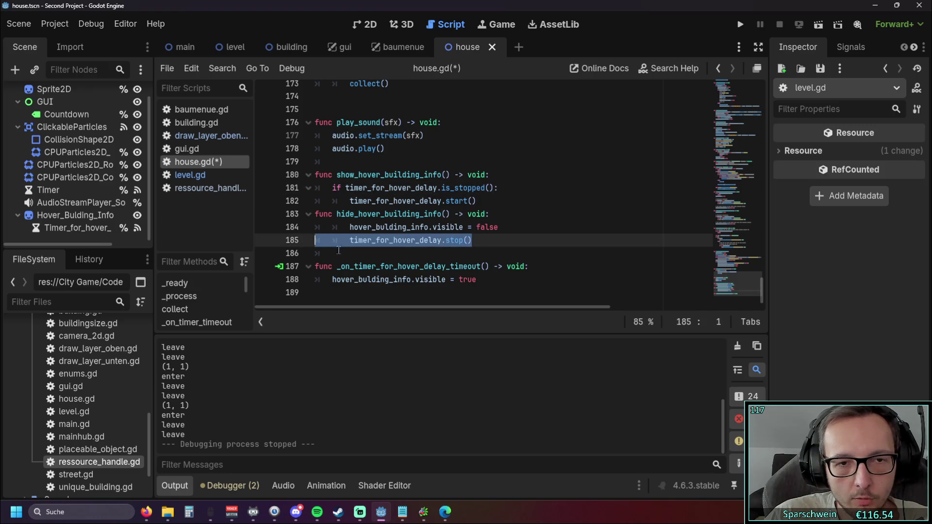
Step: In level.gd, move the leave if-block to just after the current_house assignment on line 307
click(202, 177)
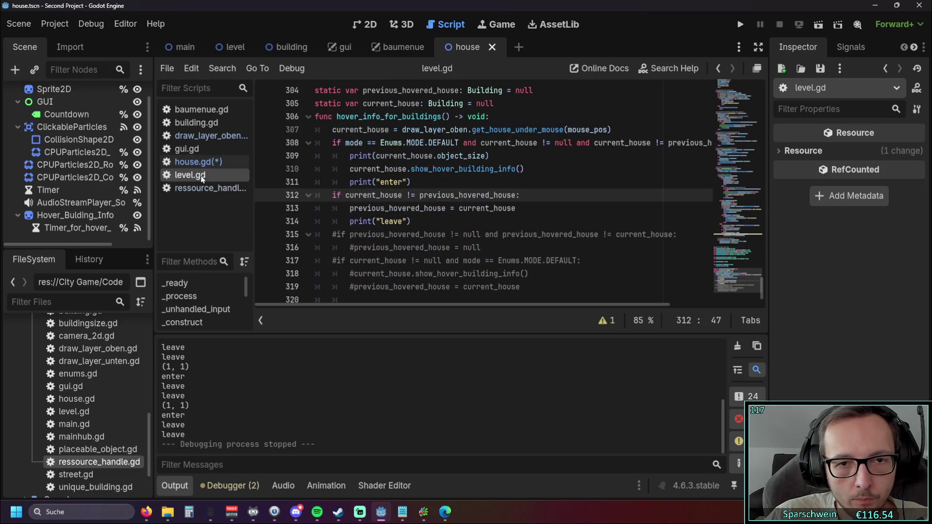
mouse_move(412, 222)
mouse_down()
mouse_move(315, 196)
mouse_move(250, 199)
mouse_up()
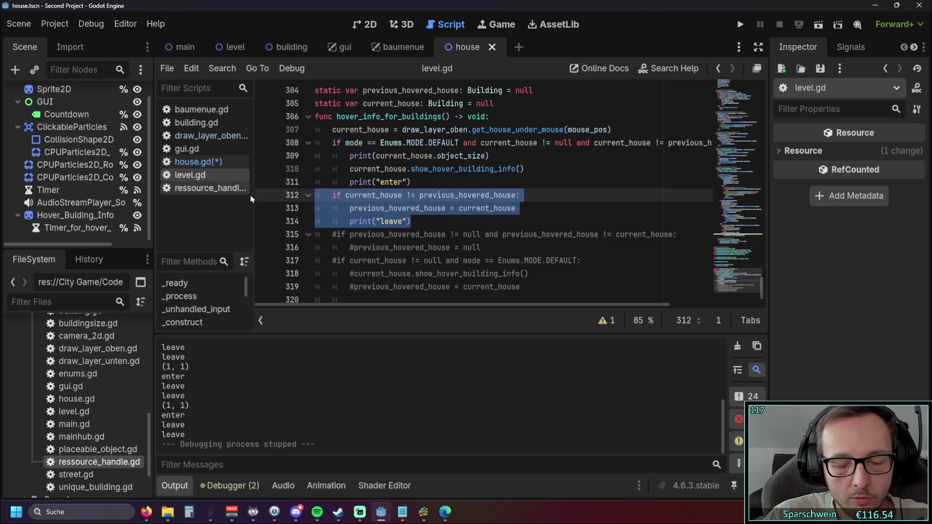
key(BackSpace)
click(612, 119)
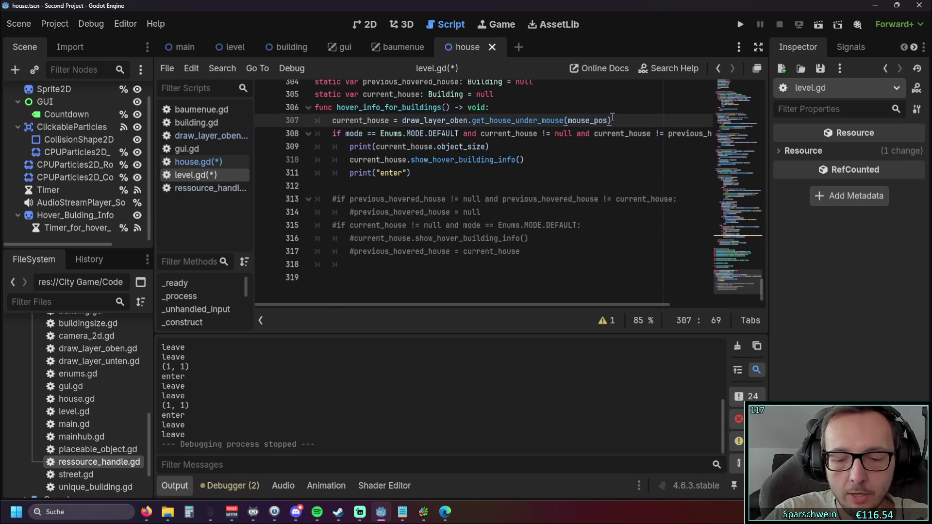
key(Return)
key(ctrl+v)
key(Up)
key(Up)
key(Home)
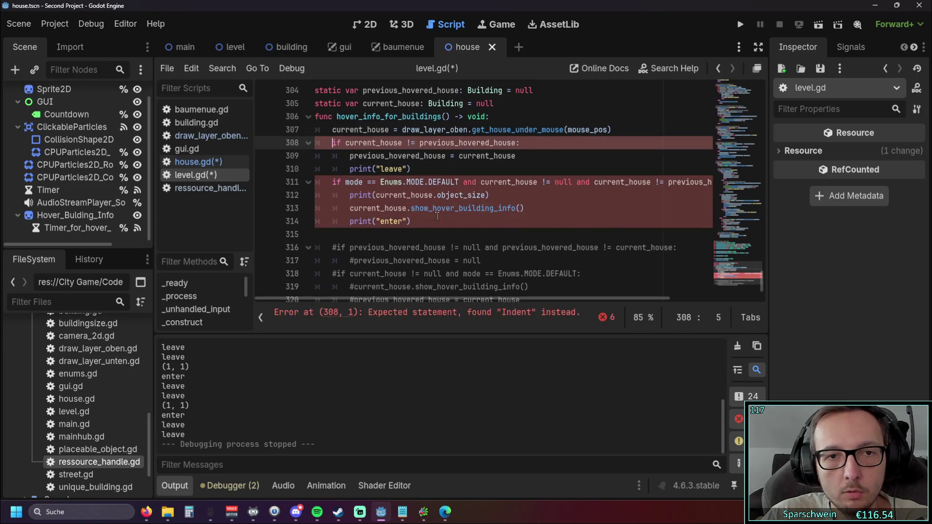
scroll(432, 213, down, 1)
scroll(430, 214, up, 1)
click(375, 238)
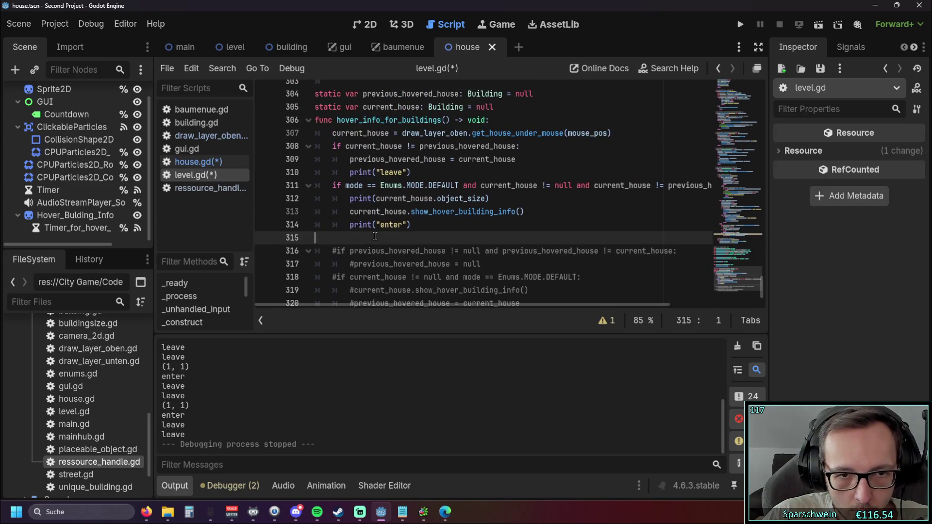
key(BackSpace)
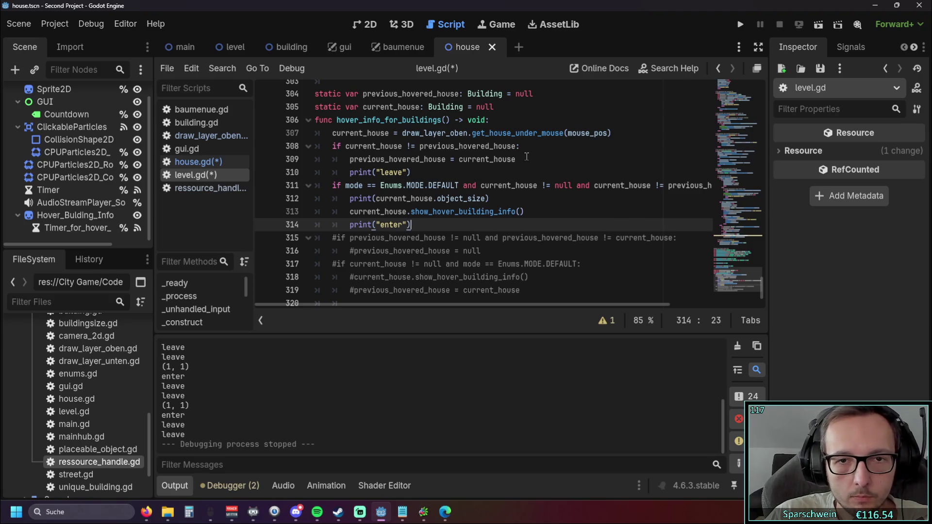
Step: Add current_house.hide_hover_building_info() inside the leave block and run the project
click(525, 159)
key(Return)
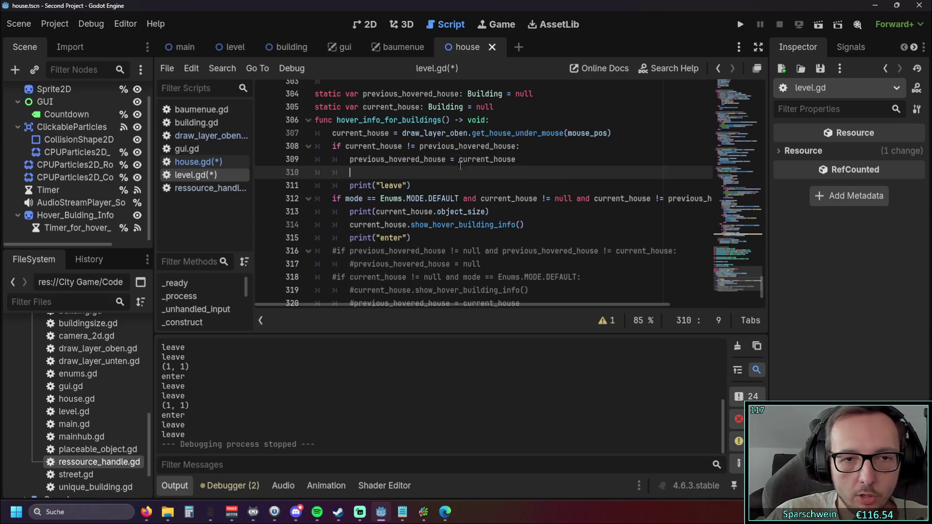
drag(531, 224, 349, 225)
key(ctrl+c)
click(479, 175)
key(ctrl+v)
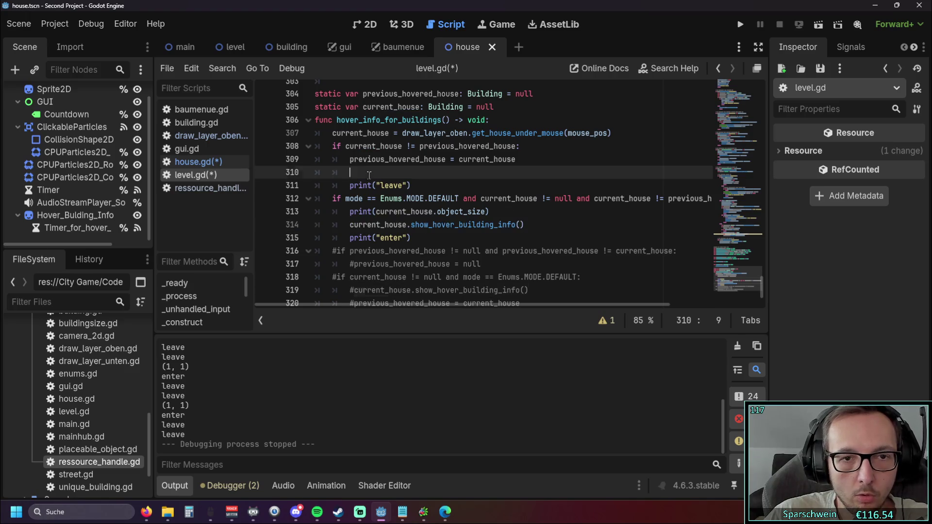
drag(411, 175, 428, 175)
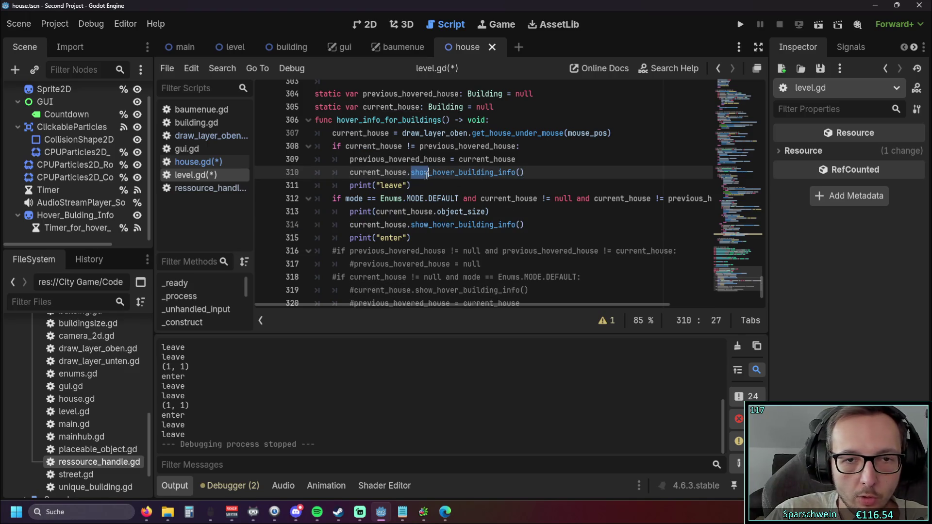
text(hide)
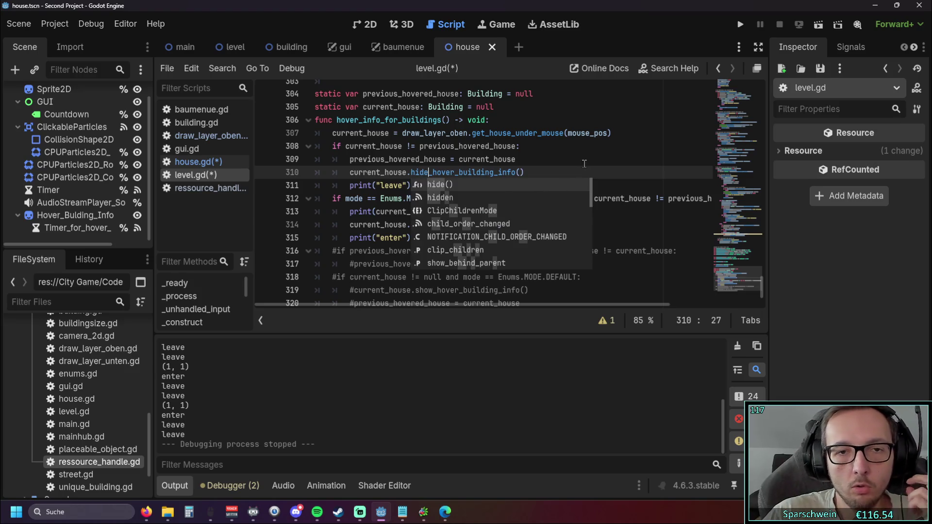
click(584, 164)
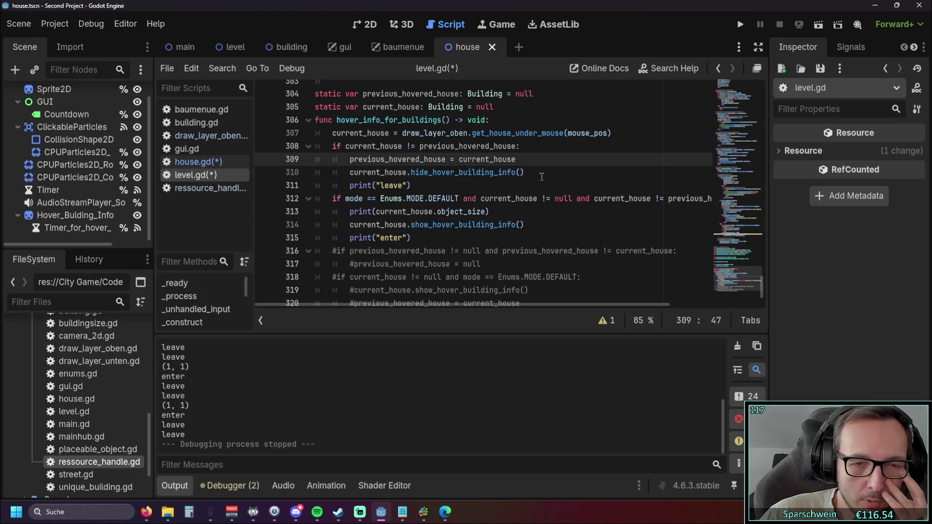
click(741, 24)
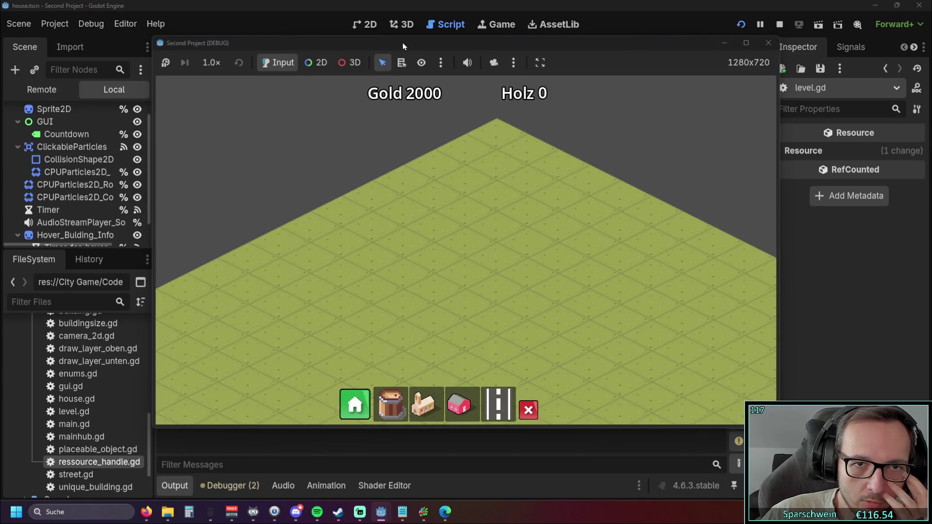
Step: Place a house to trigger the Nil error, then delete the hide_hover_building_info call on line 310
drag(403, 46, 699, 53)
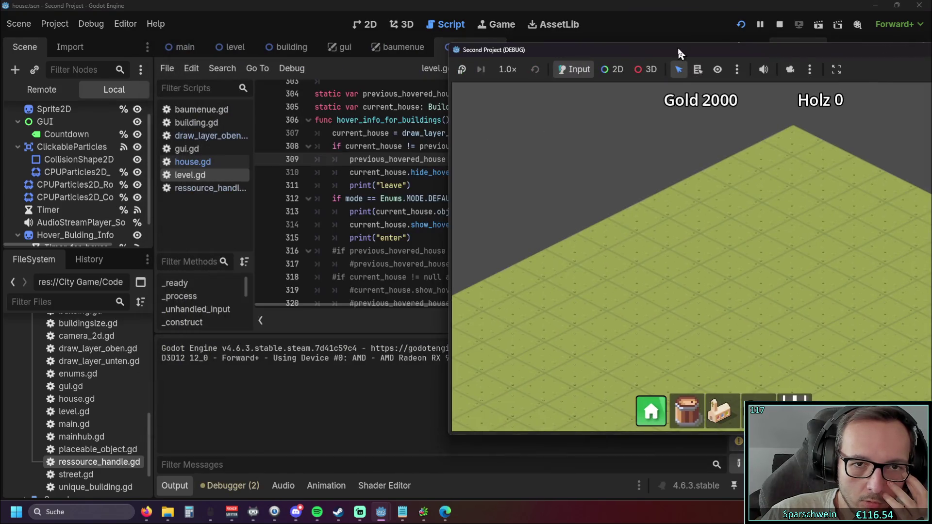
click(699, 271)
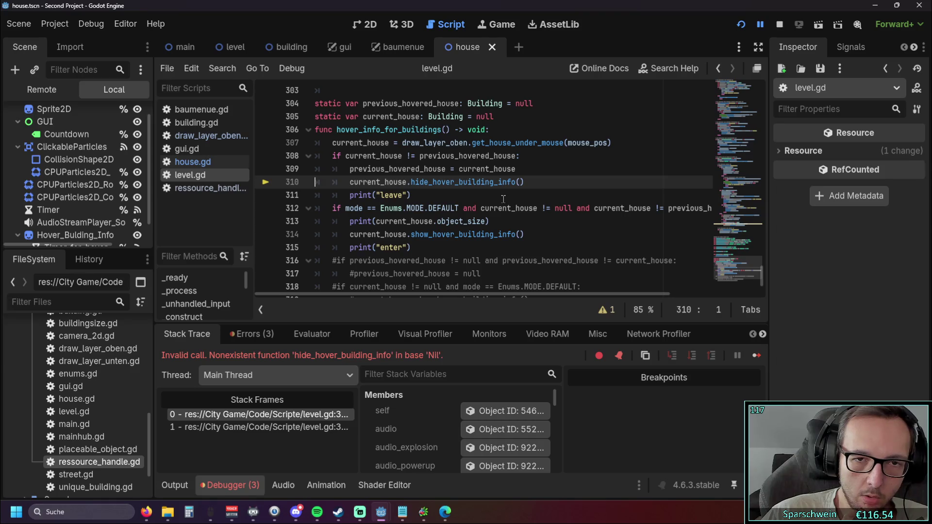
key(Home)
key(shift+End)
key(Delete)
Step: Move the leave-check block back below the enter check in level.gd
key(Up)
key(Up)
key(Home)
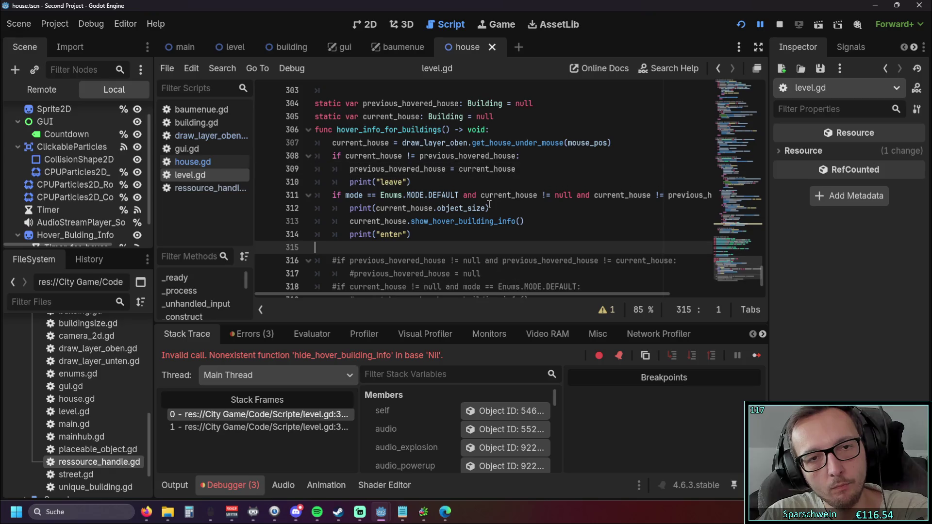
key(shift+Down)
key(shift+Down)
key(shift+Down)
key(shift+End)
key(Delete)
key(BackSpace)
key(Down)
key(Down)
key(Down)
key(End)
key(Return)
key(ctrl+v)
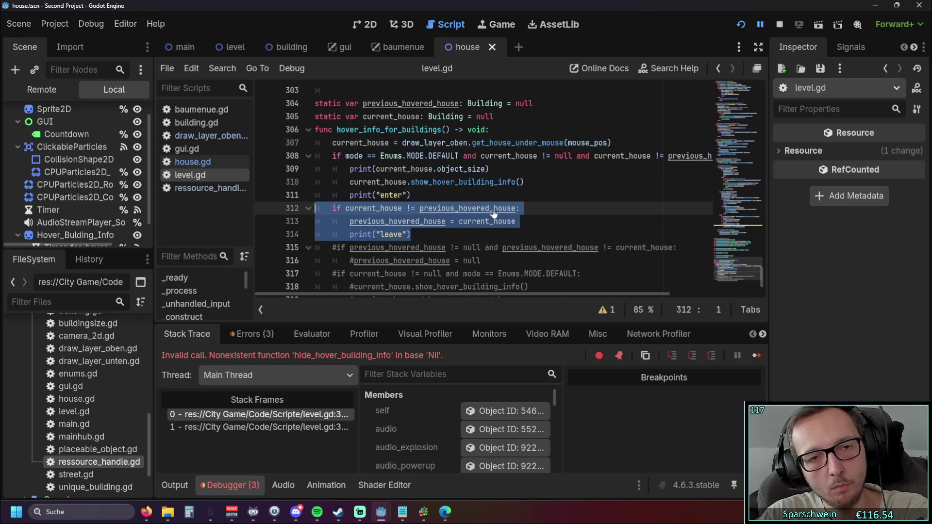
click(524, 235)
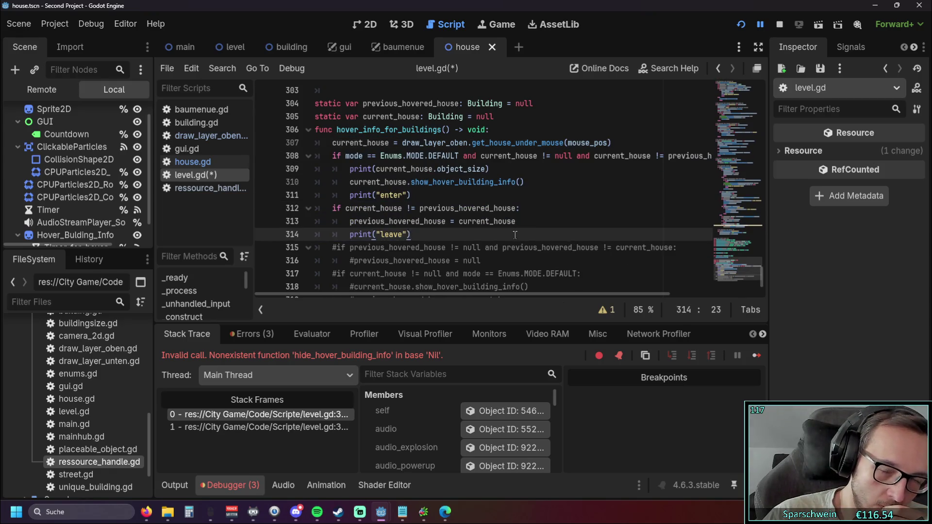
scroll(513, 233, down, 1)
scroll(513, 234, up, 1)
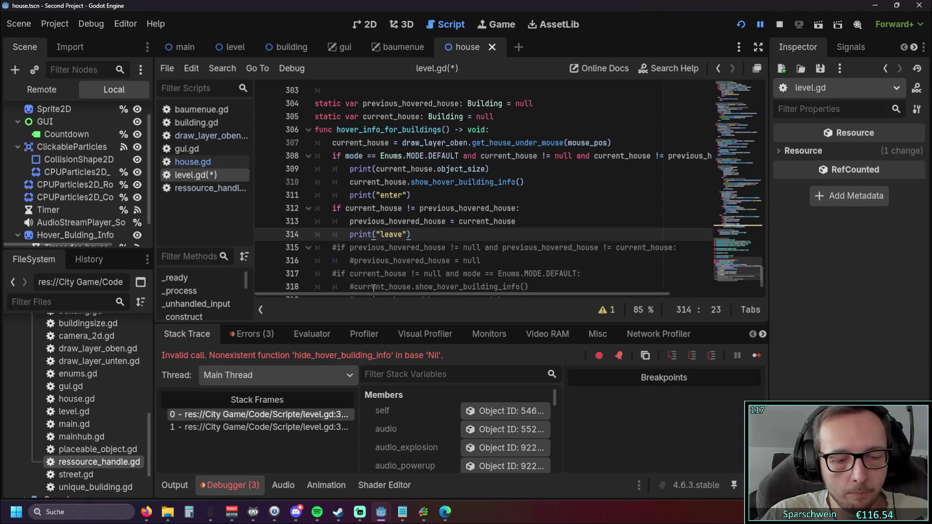
key(ctrl+z)
key(ctrl+z)
Step: Restore the leave block above the enter check and paste show_hover_building_info() inside it
key(ctrl+y)
key(ctrl+y)
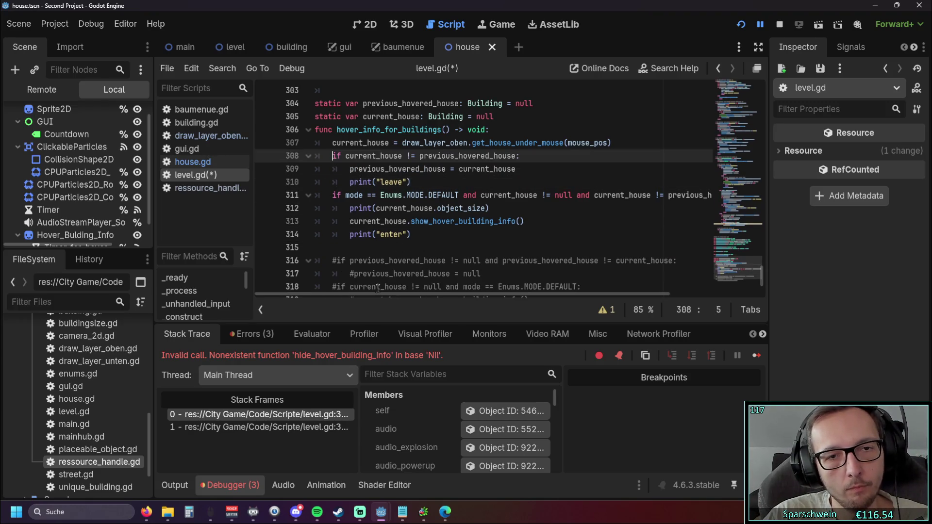
click(408, 250)
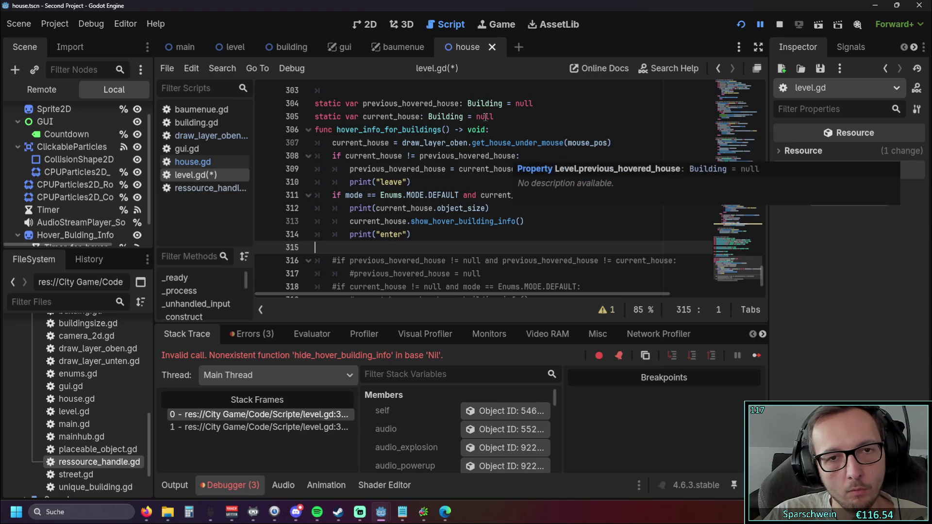
click(517, 170)
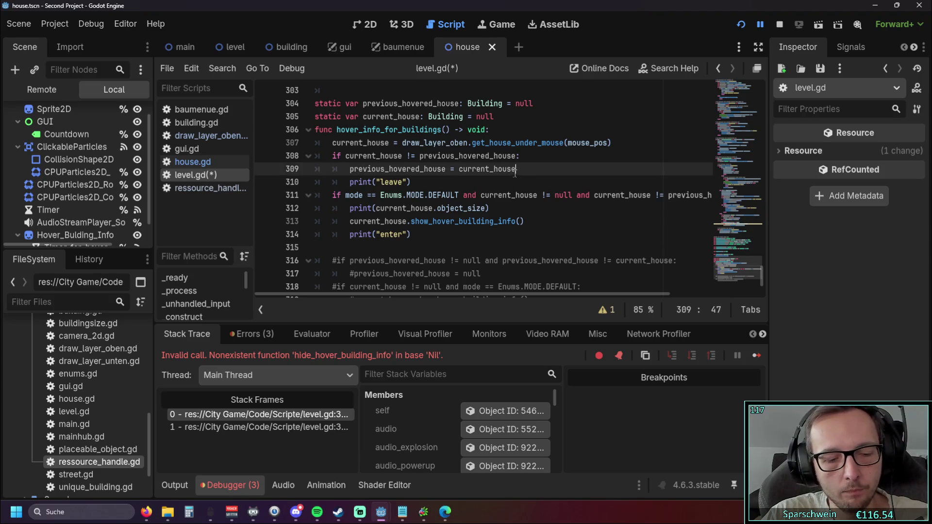
key(Down)
key(Down)
key(Down)
key(BackSpace)
click(511, 175)
key(Return)
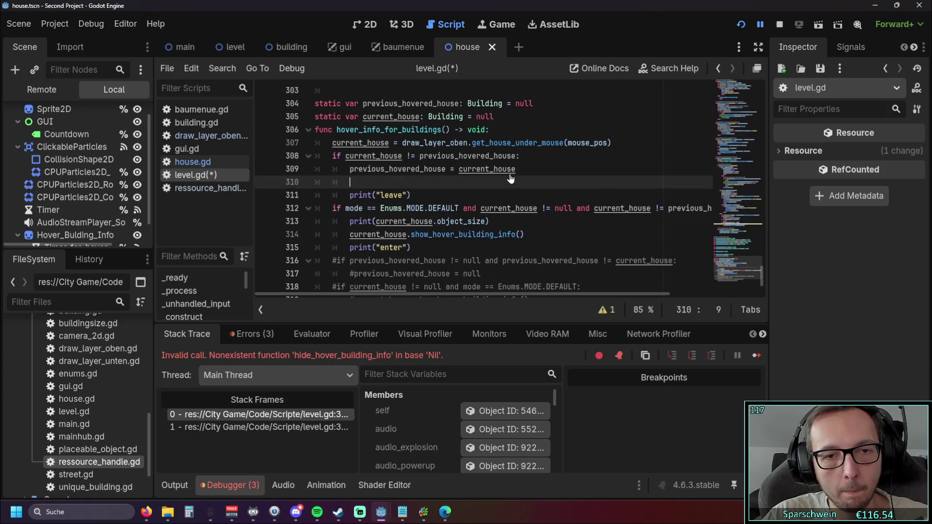
key(ctrl+v)
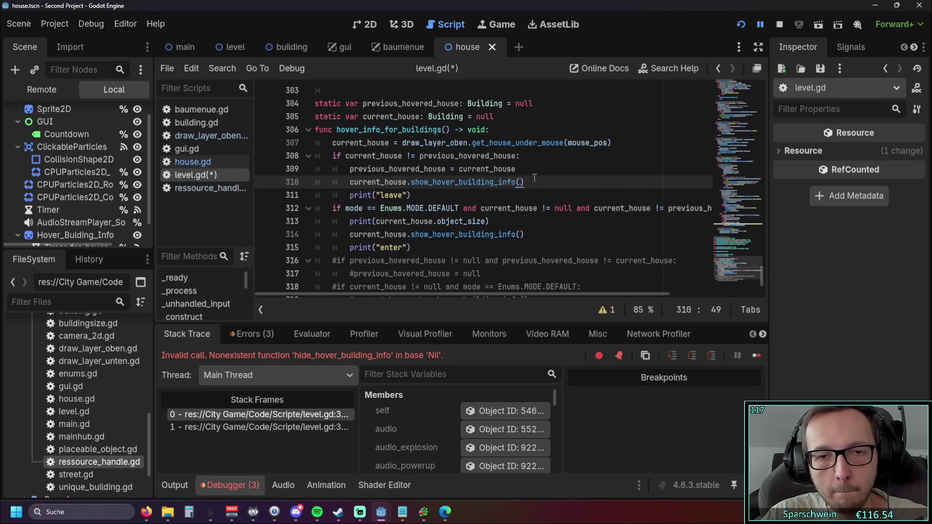
key(ctrl+shift+Return)
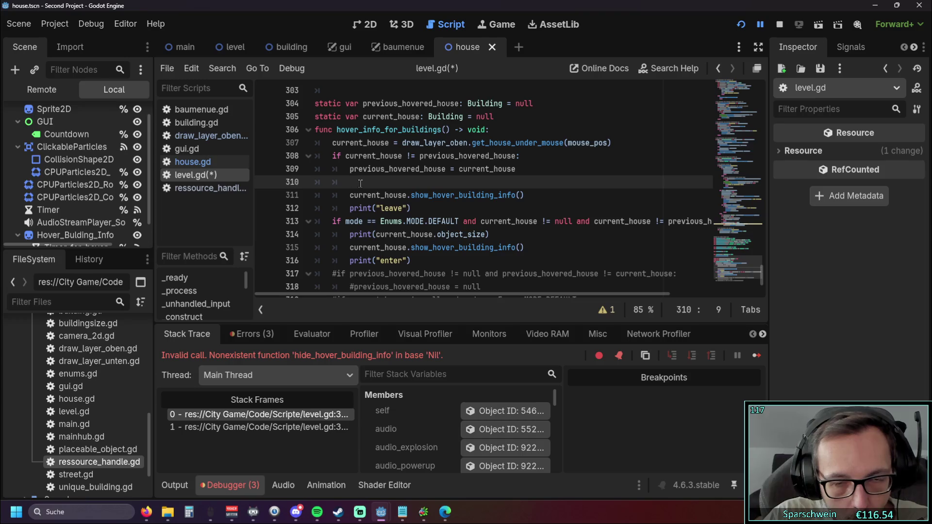
Step: Change the call to previous_hovered_house.show_hover_building_info(), remove the empty line, and rerun the game
double_click(352, 169)
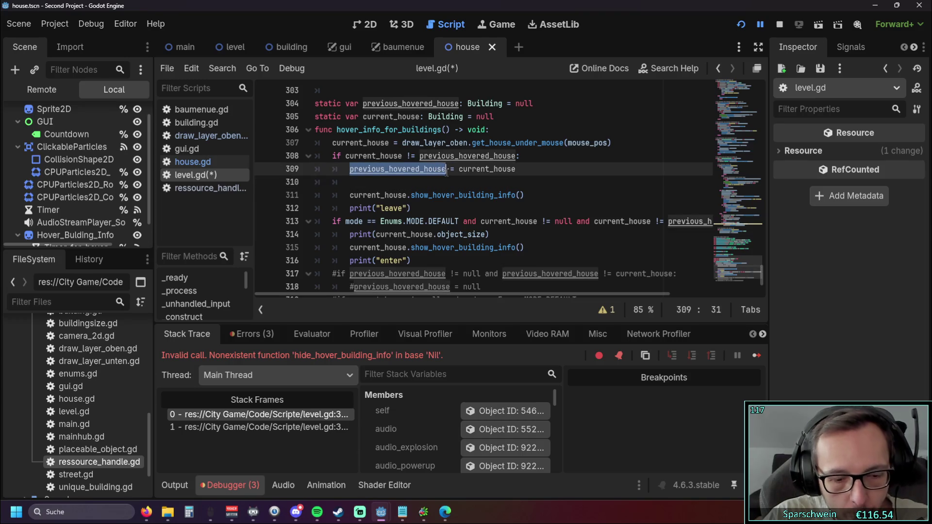
key(ctrl+c)
double_click(361, 195)
key(ctrl+v)
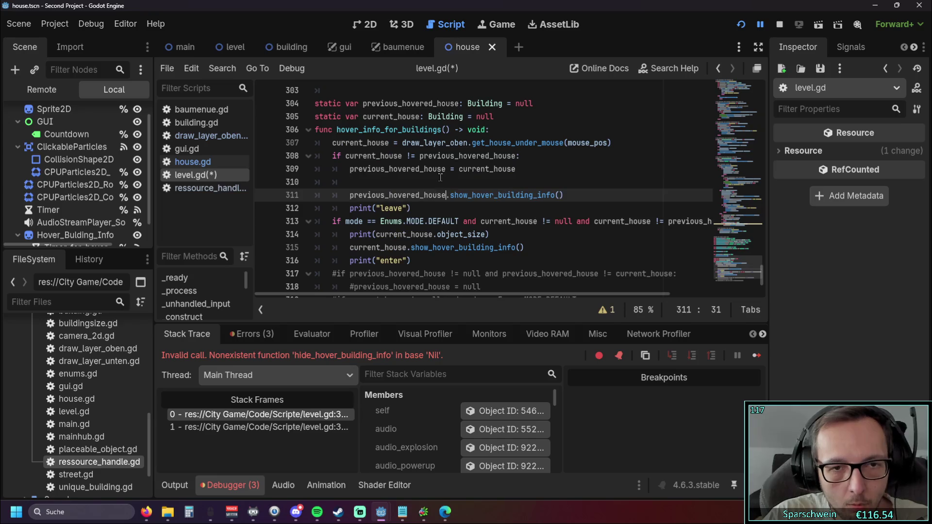
click(438, 181)
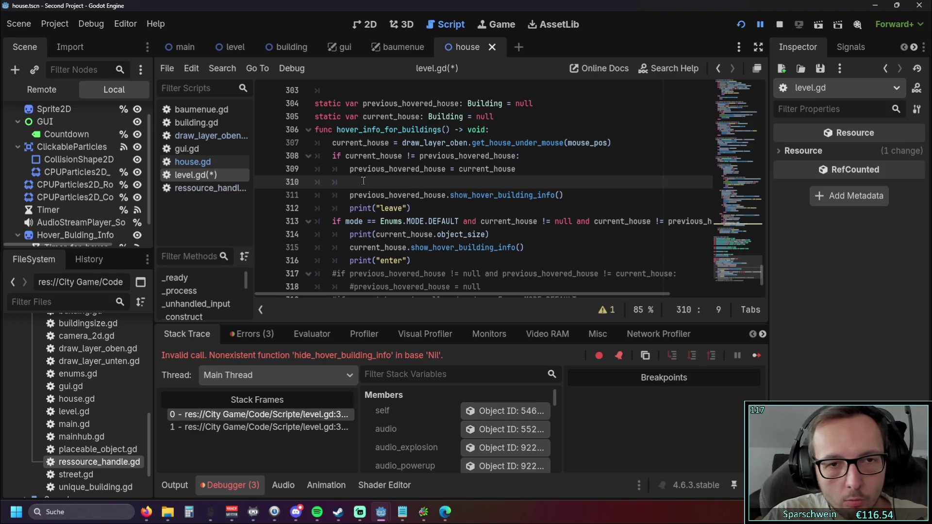
key(BackSpace)
key(Down)
key(Down)
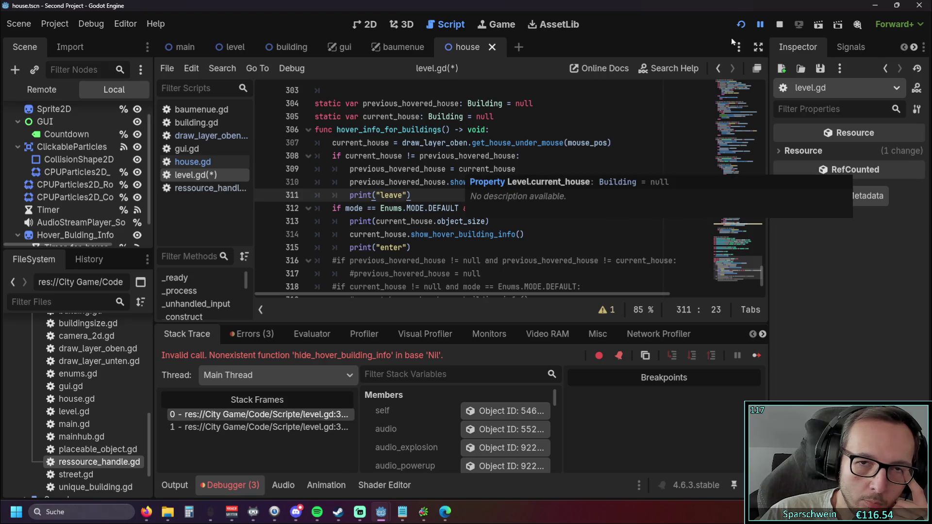
click(743, 25)
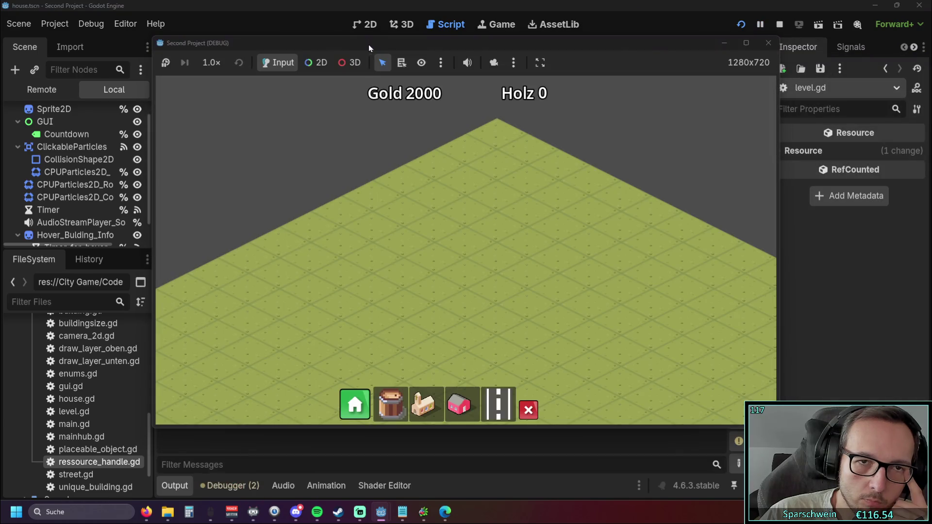
Step: Place a house to hit the Nil error, then select the previous_hovered_house.show_hover_building_info() line 310
drag(369, 45, 637, 55)
click(724, 413)
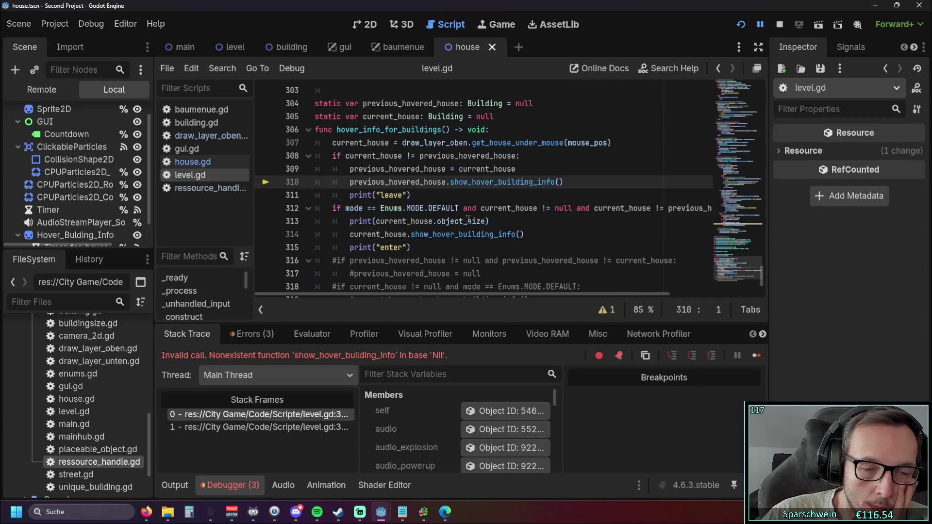
click(455, 199)
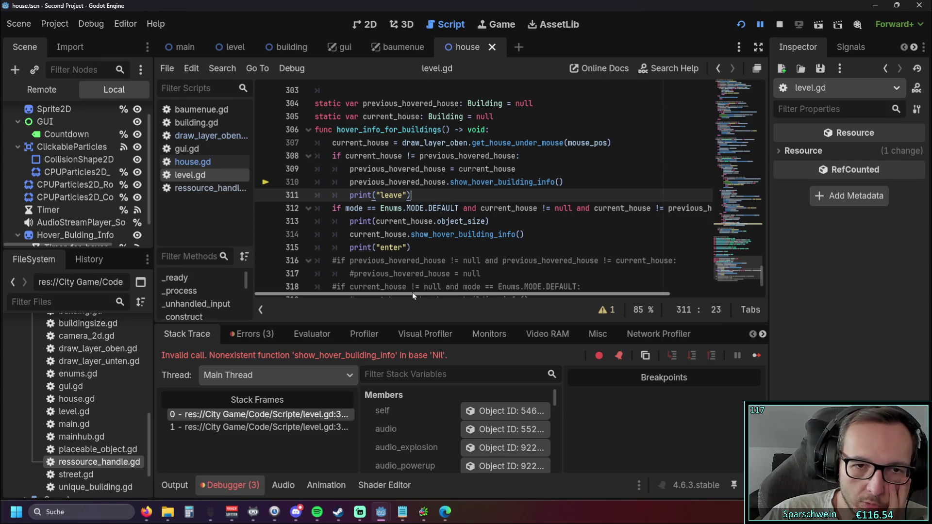
mouse_move(412, 293)
mouse_down()
mouse_move(423, 294)
mouse_move(379, 292)
mouse_up()
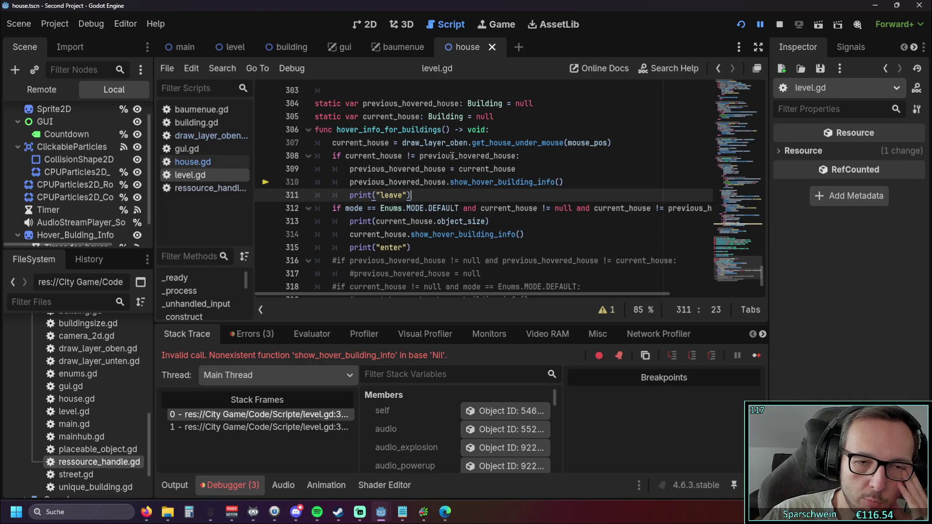
mouse_move(478, 171)
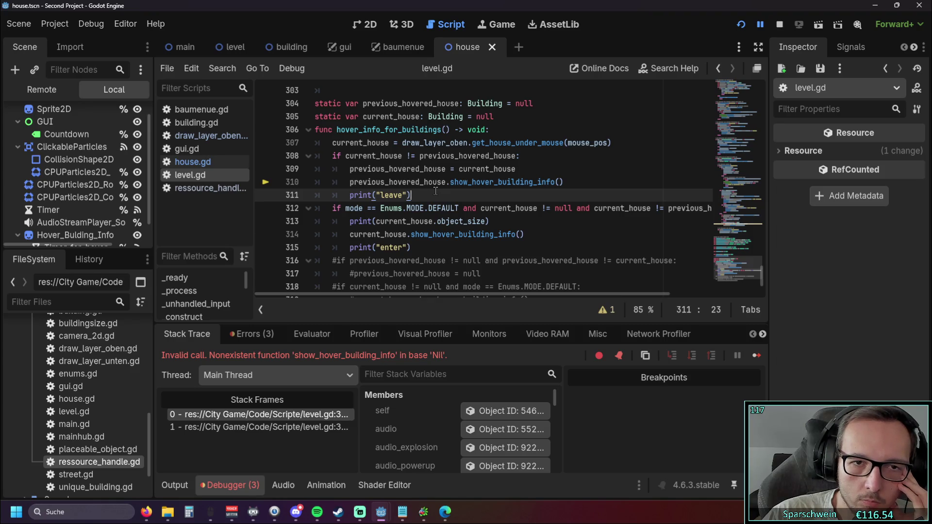
drag(609, 183, 294, 178)
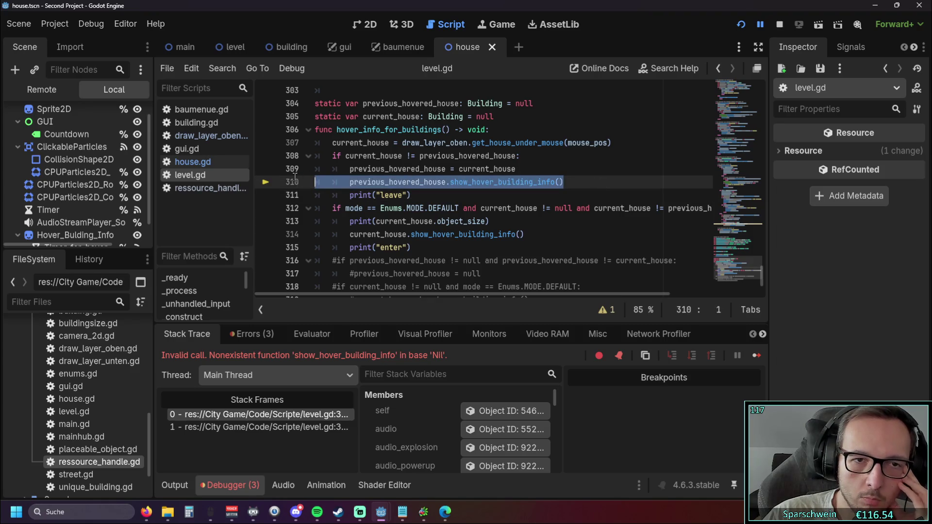
Step: Move the previous_hovered_house.show_hover_building_info() call above its reassignment line and rerun the game
key(BackSpace)
key(BackSpace)
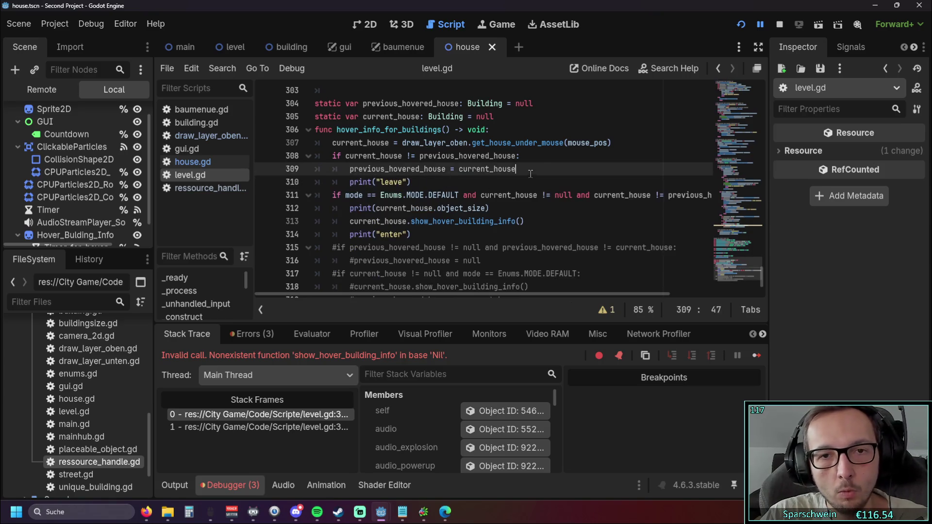
key(ctrl+shift+Return)
key(ctrl+v)
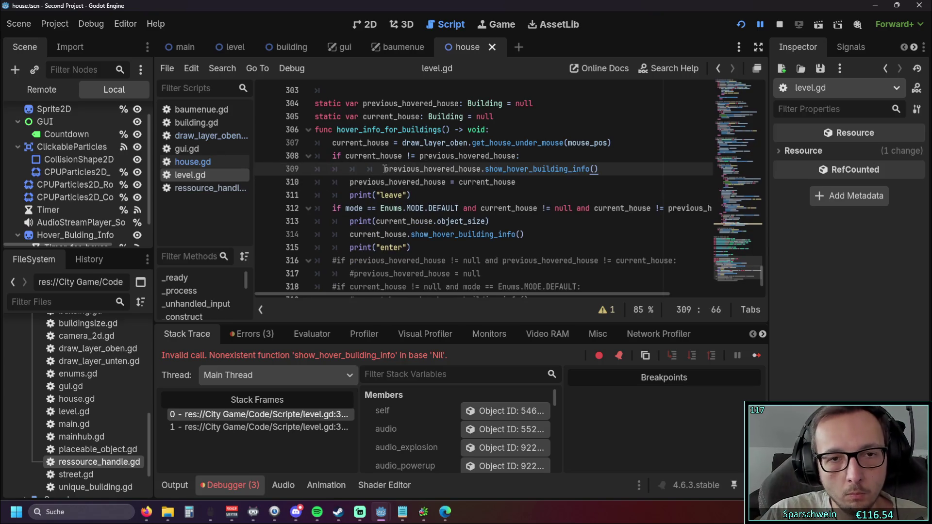
key(shift+Tab)
key(shift+Tab)
click(445, 195)
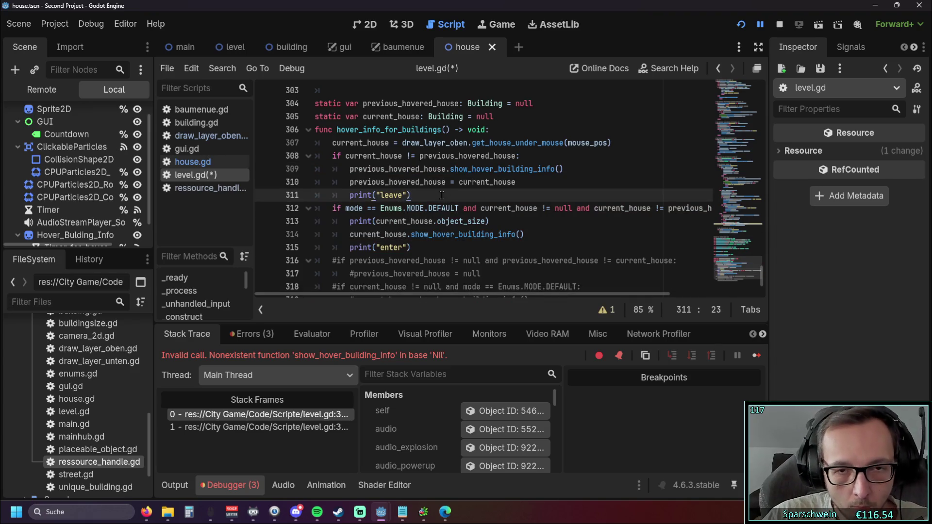
click(517, 155)
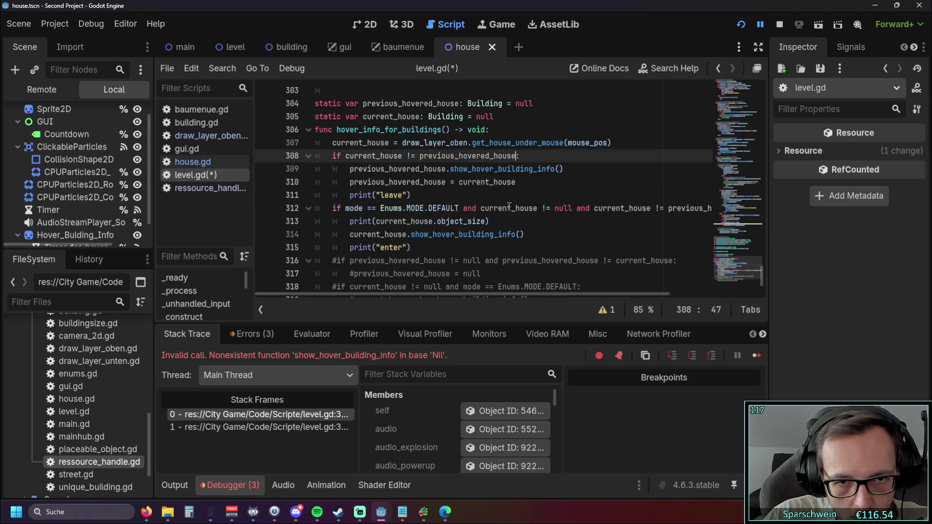
click(741, 26)
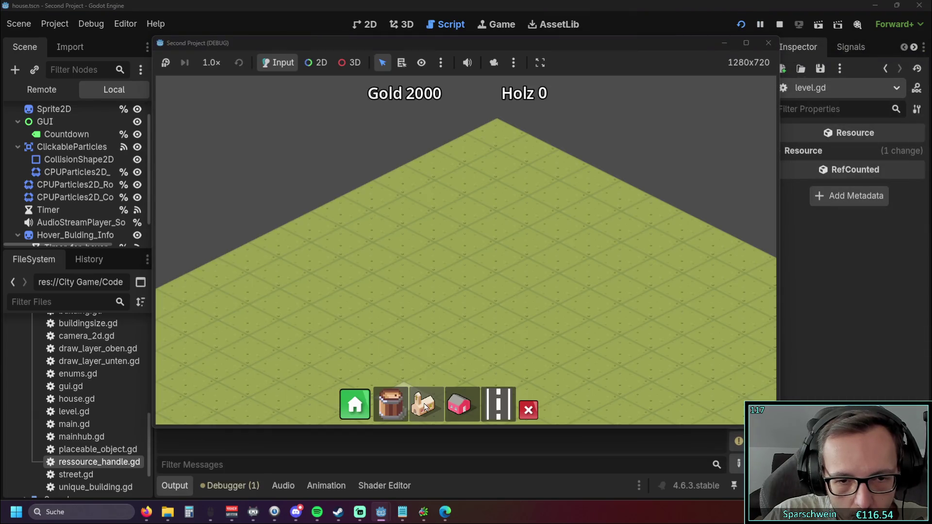
mouse_move(446, 261)
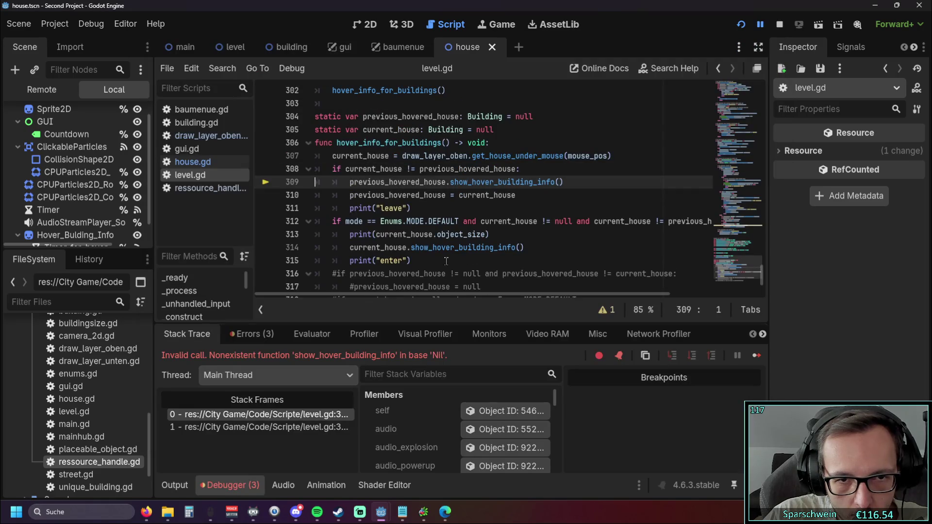
click(490, 214)
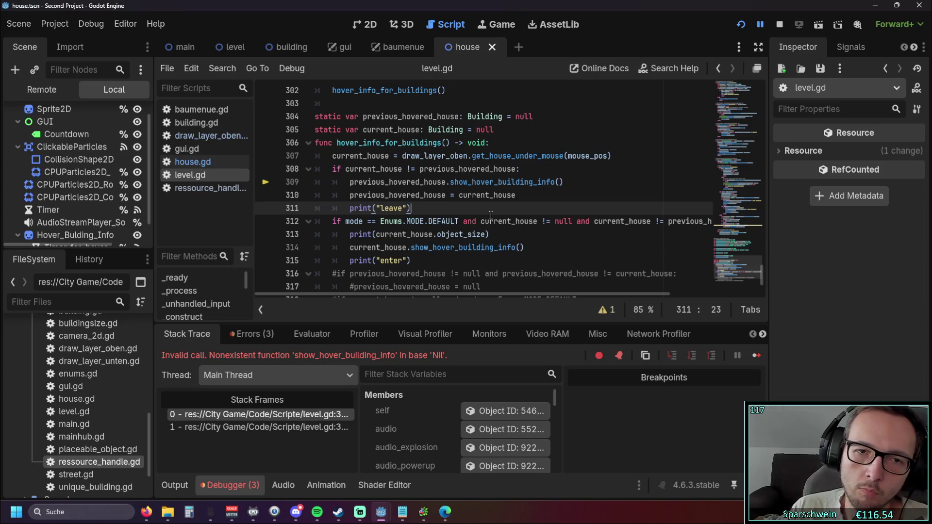
scroll(491, 215, down, 2)
Step: Start an 'if' statement on an outdented line after print("enter"), then delete it again
click(428, 187)
key(Return)
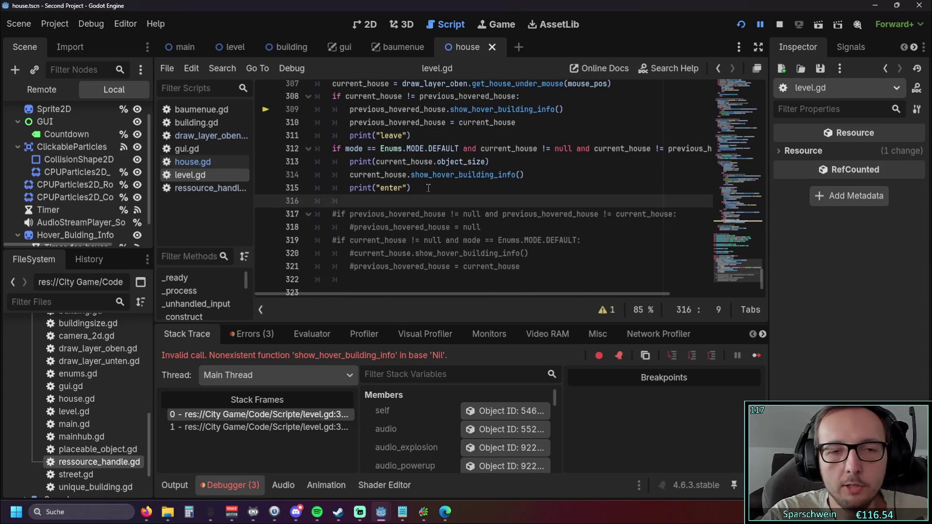
key(BackSpace)
text(if)
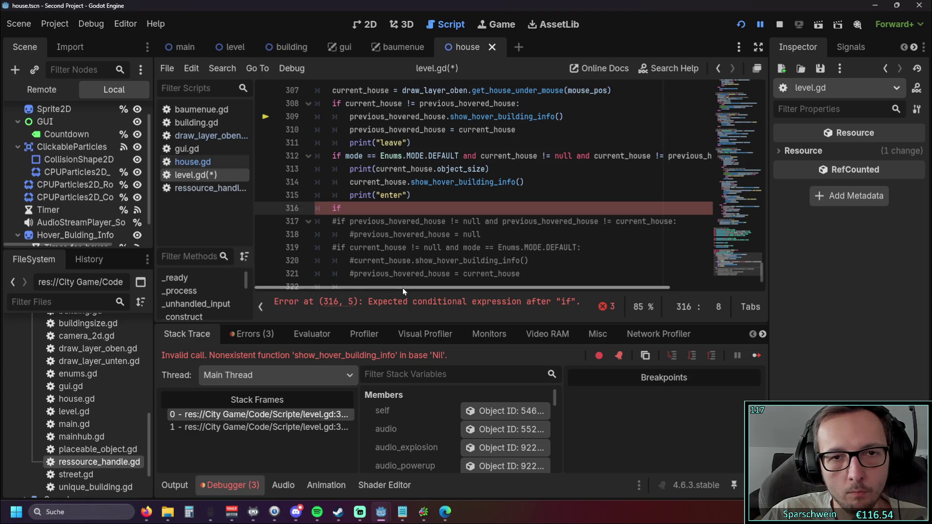
scroll(496, 181, up, 1)
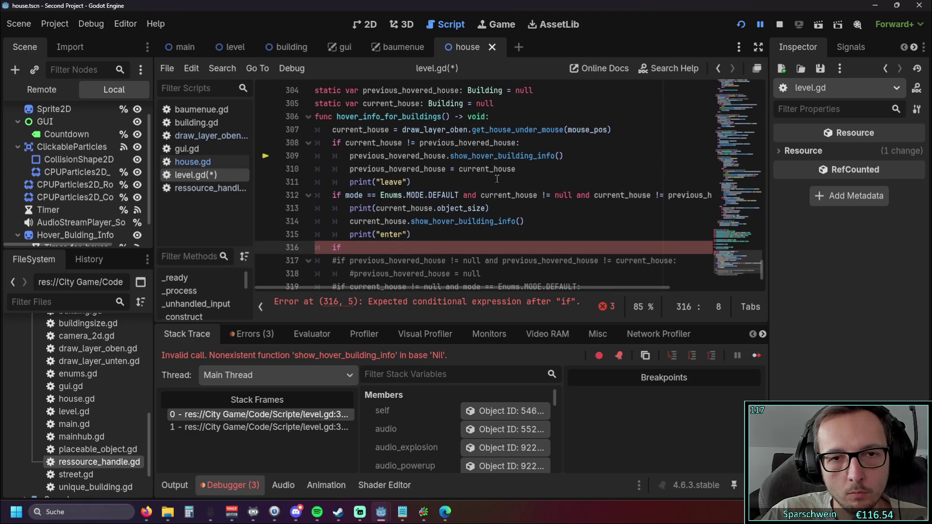
mouse_move(517, 176)
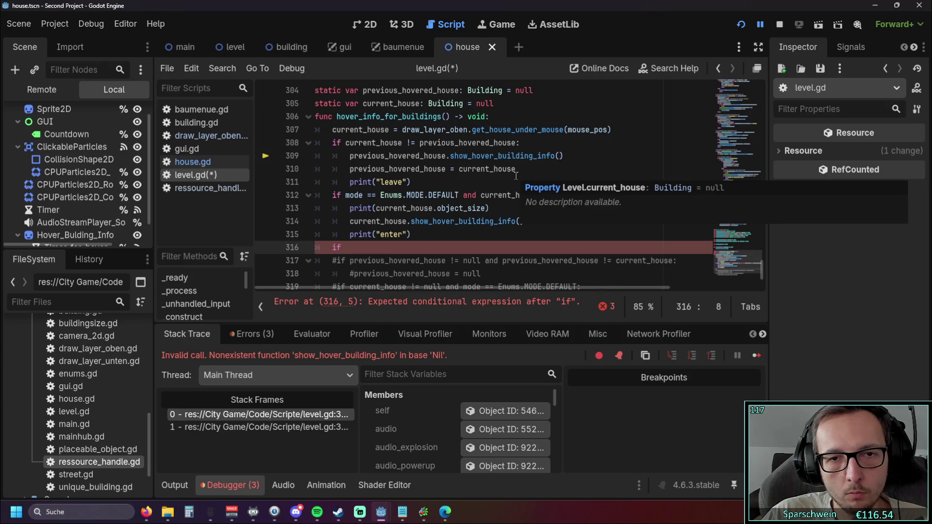
key(BackSpace)
key(BackSpace)
key(BackSpace)
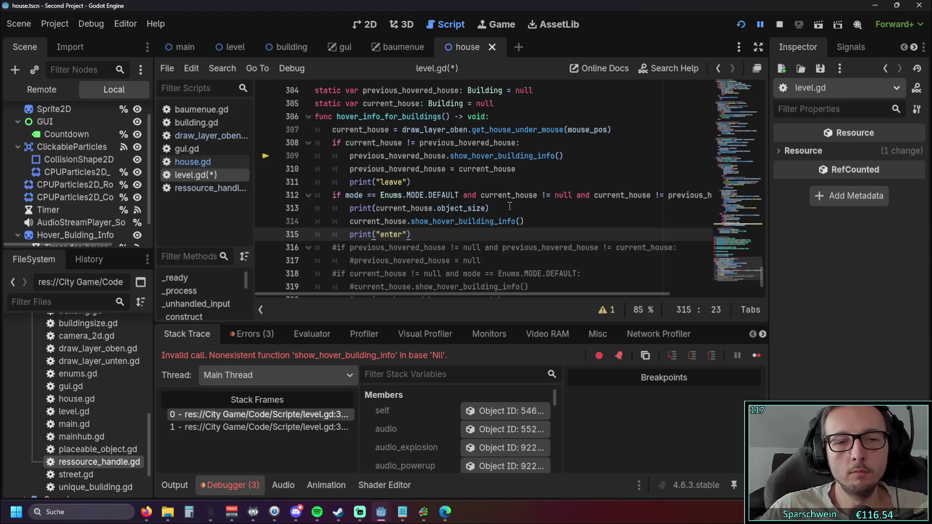
Step: Delete the stray 'if ' on line 316, merging it back into line 315
mouse_move(447, 293)
mouse_down()
mouse_move(539, 294)
mouse_move(428, 295)
mouse_up()
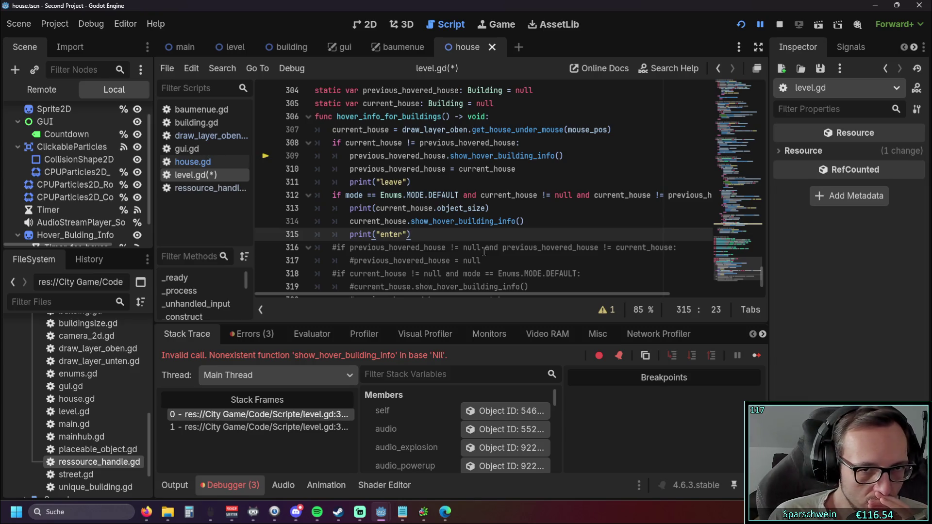
Step: Insert a blank line after print("enter") and outdent it to the if statement's level
key(Return)
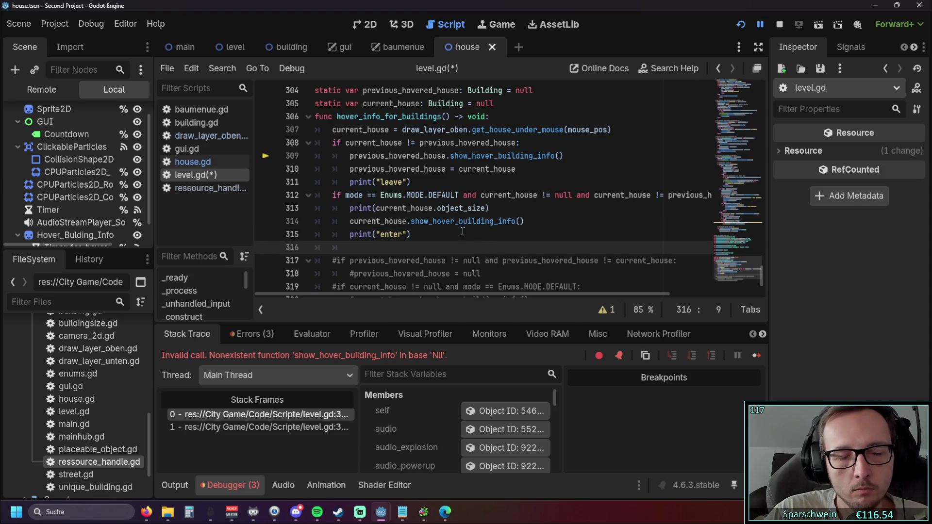
mouse_move(564, 156)
mouse_down()
mouse_move(349, 156)
mouse_move(451, 160)
mouse_up()
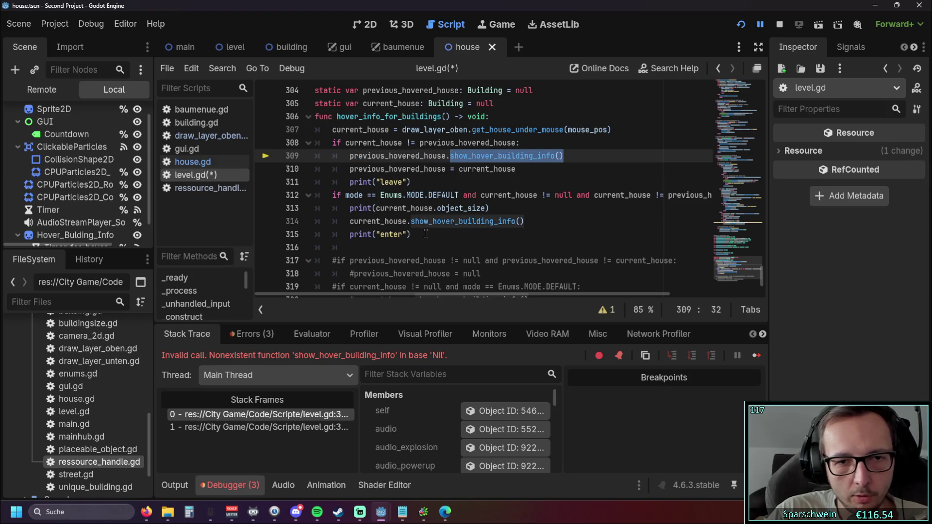
click(408, 247)
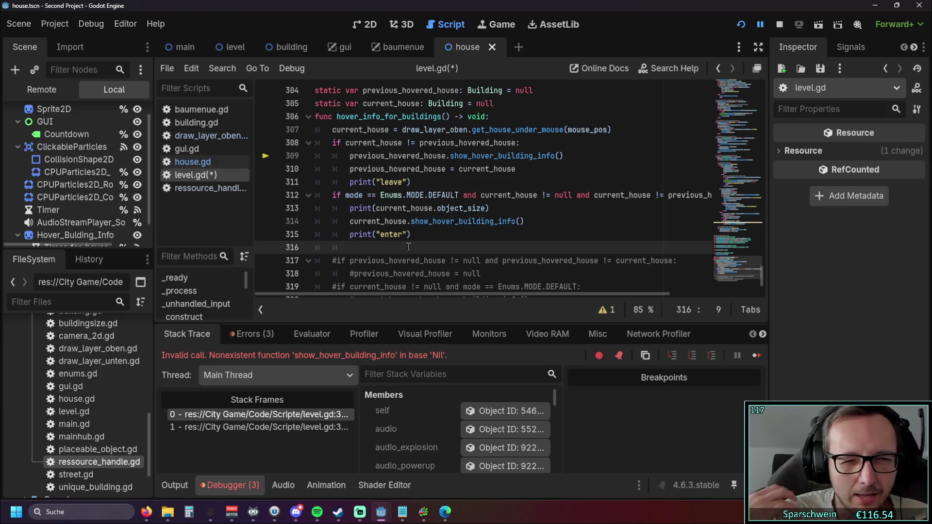
key(BackSpace)
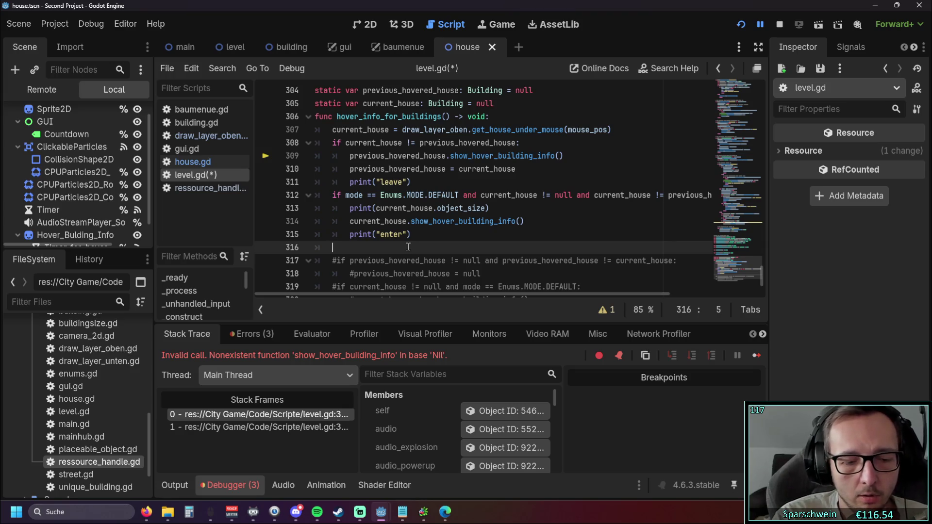
Step: Add an else: branch below the enter block
text(els)
key(Return)
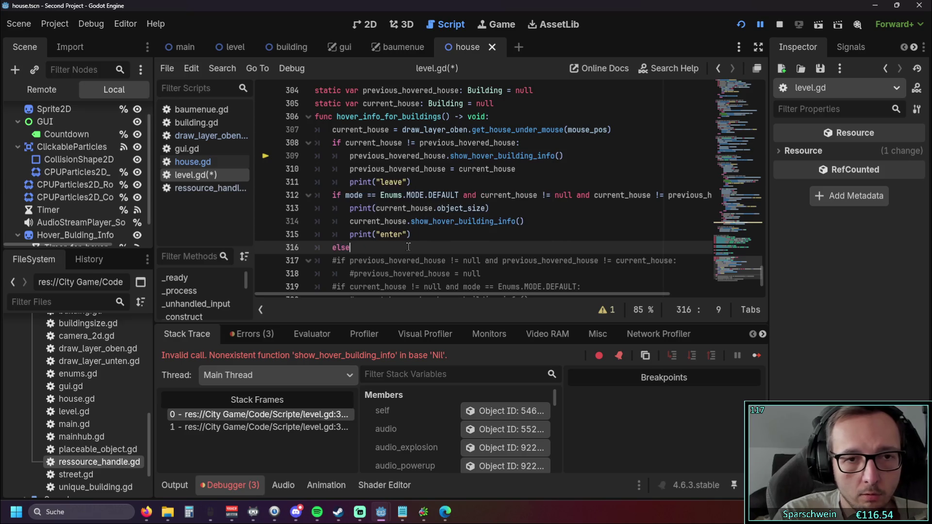
text(:)
key(Return)
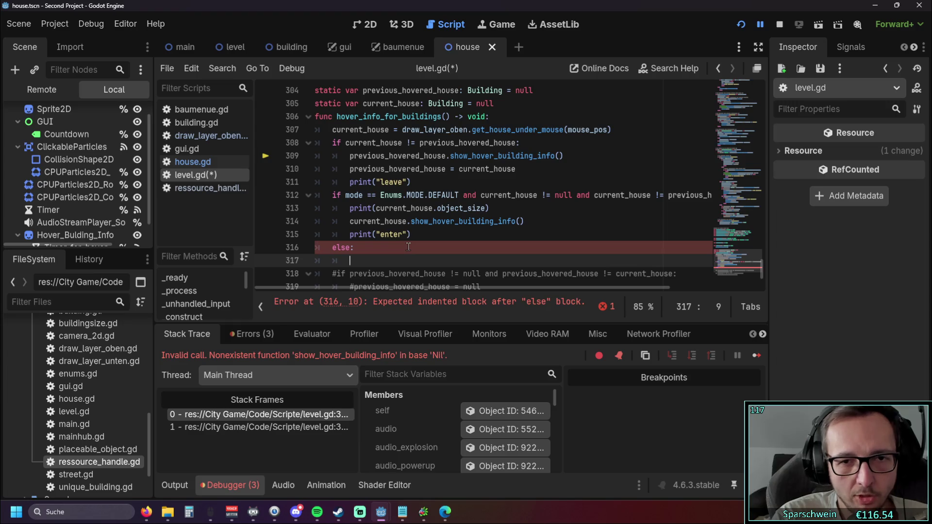
Step: Move the show_hover_building_info() call from line 309 into the else branch
mouse_move(445, 289)
mouse_down()
mouse_move(506, 289)
mouse_move(386, 294)
mouse_up()
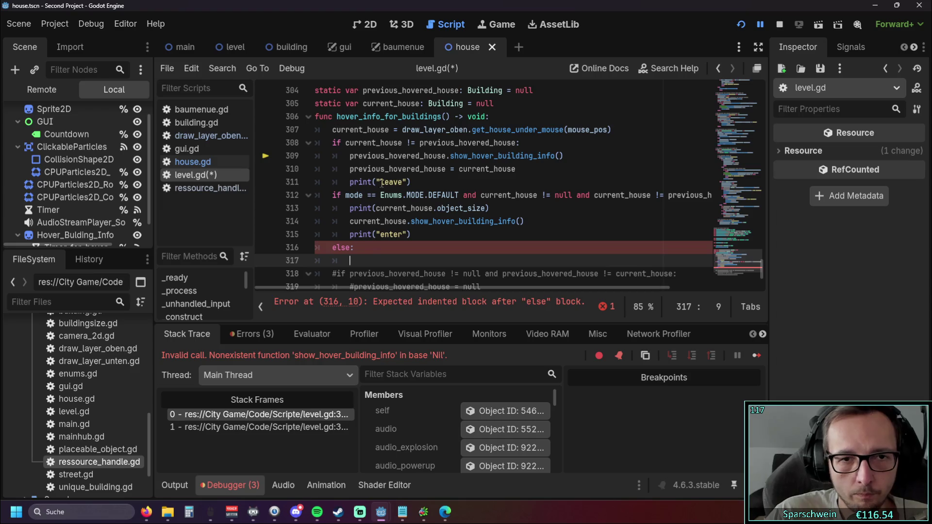
click(565, 155)
drag(566, 155, 290, 158)
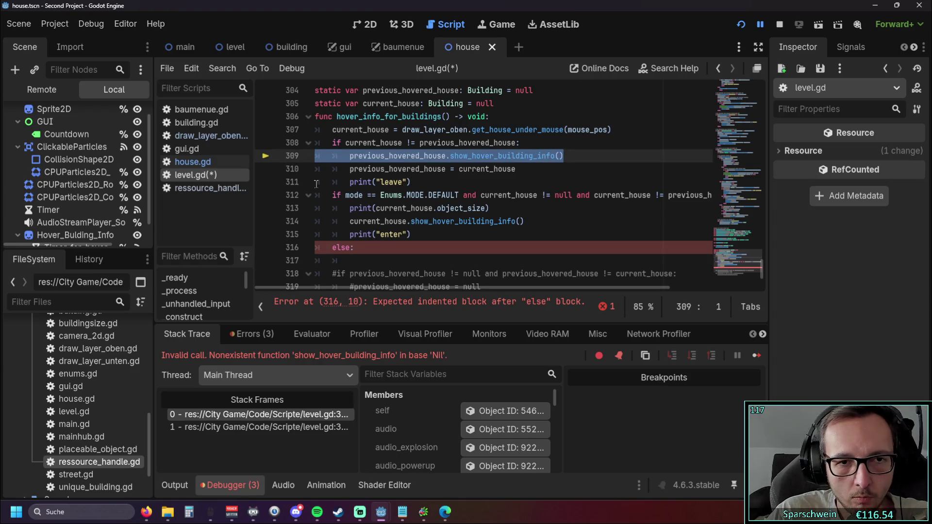
key(ctrl+x)
click(376, 263)
key(ctrl+v)
click(385, 262)
key(BackSpace)
key(BackSpace)
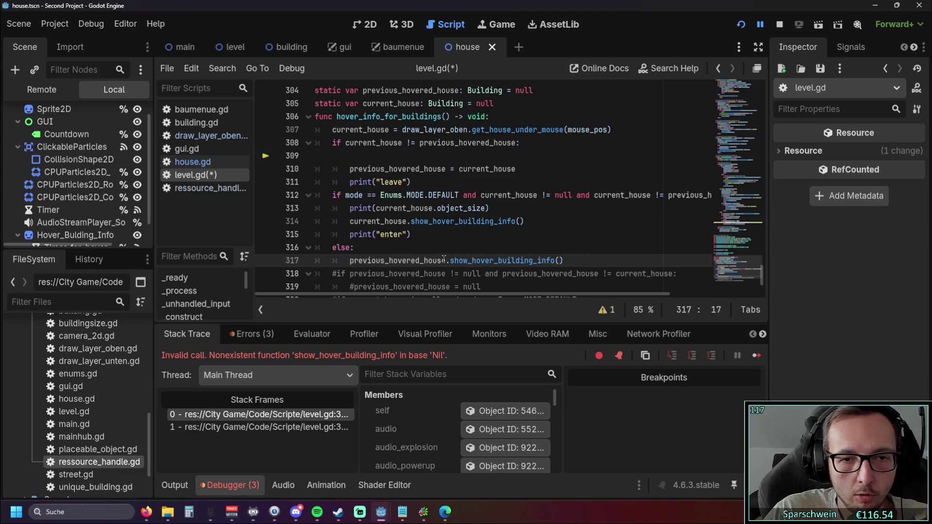
Step: Replace previous_hovered_house with House in the moved call, triggering a non-static error
drag(446, 261, 347, 263)
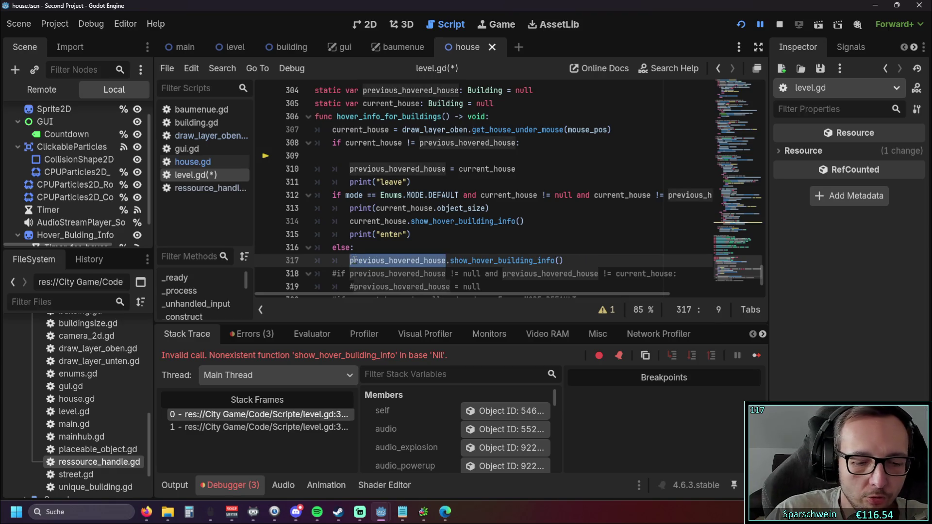
mouse_move(354, 260)
text(House)
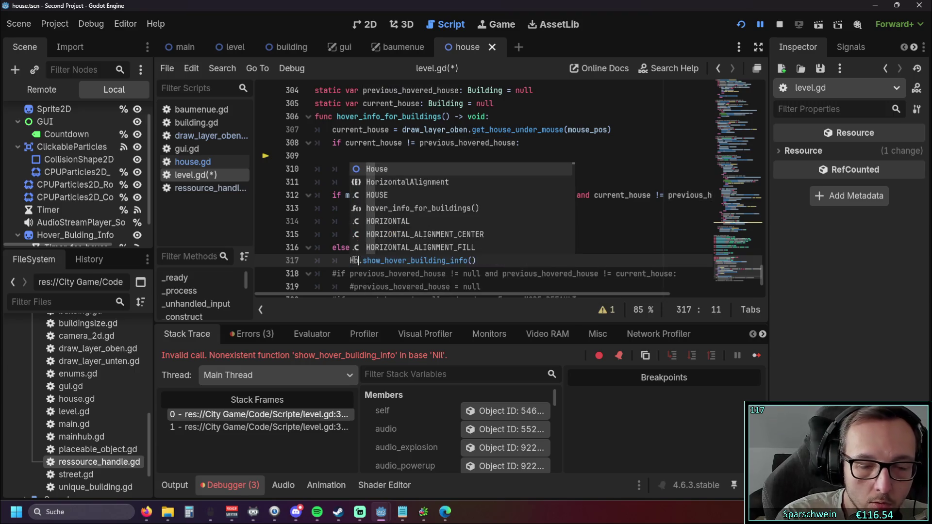
key(Return)
click(409, 228)
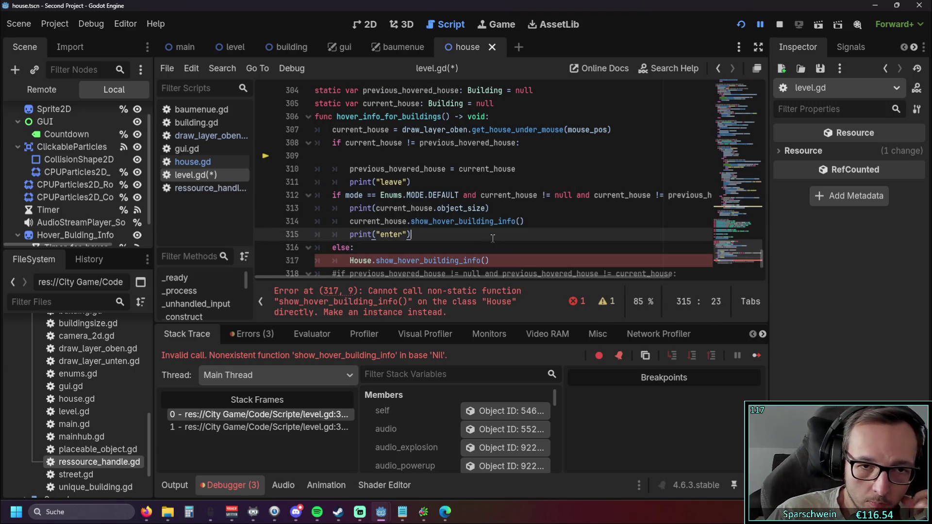
scroll(480, 227, down, 1)
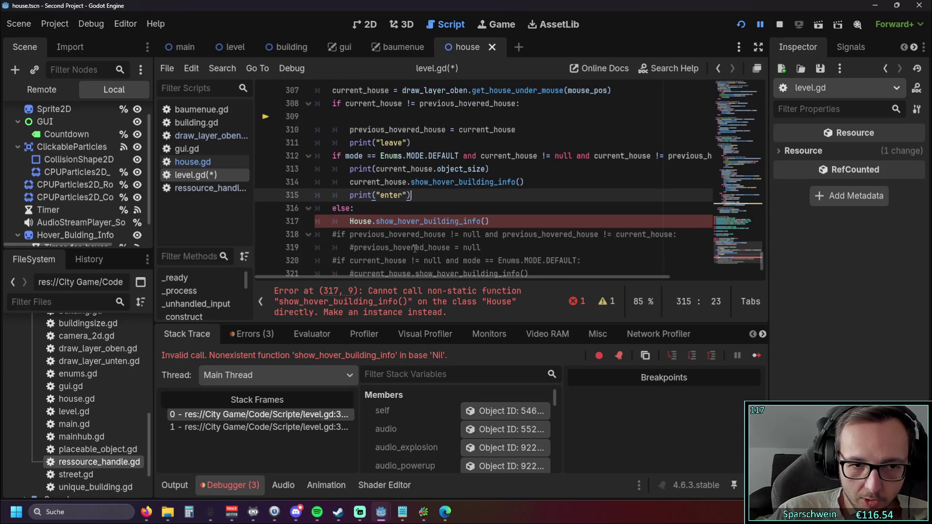
Step: Widen the script list beside the code and scroll up to the folded functions
mouse_move(454, 223)
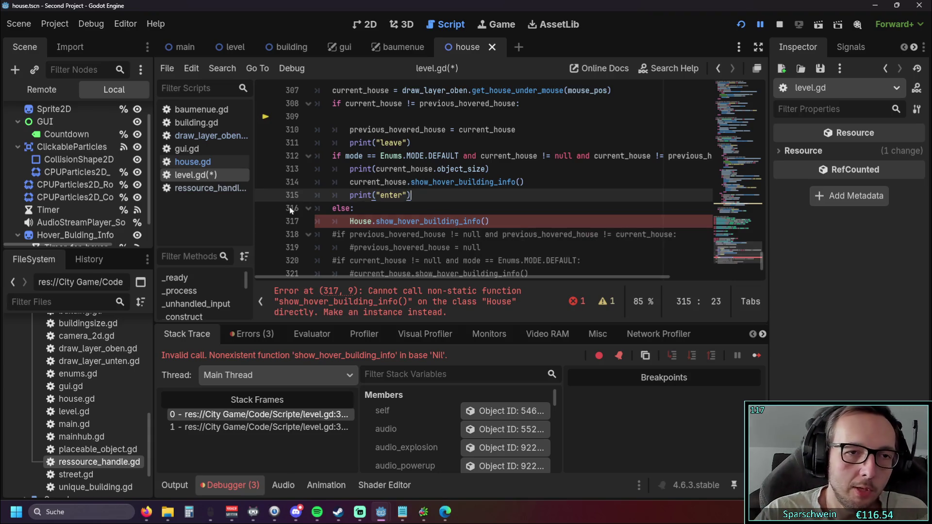
mouse_move(246, 208)
mouse_down()
mouse_move(266, 208)
mouse_move(221, 208)
mouse_up()
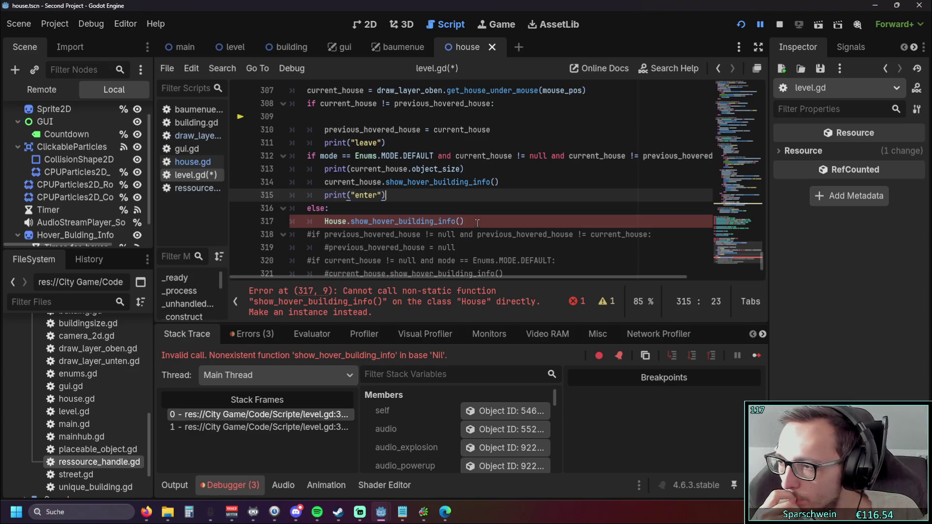
scroll(435, 219, up, 1)
scroll(435, 218, up, 6)
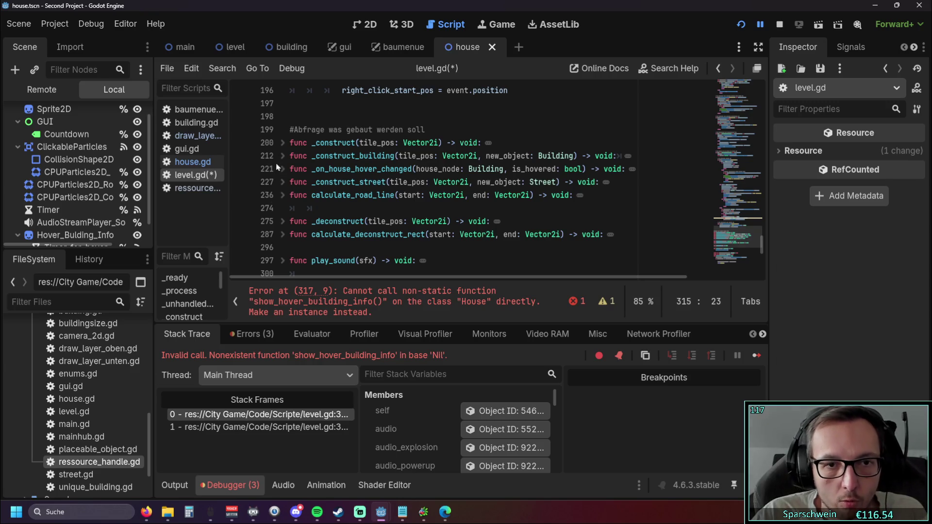
Step: Peek into _construct_street and calculate_deconstruct_rect, refold them, then expand _deconstruct
click(281, 182)
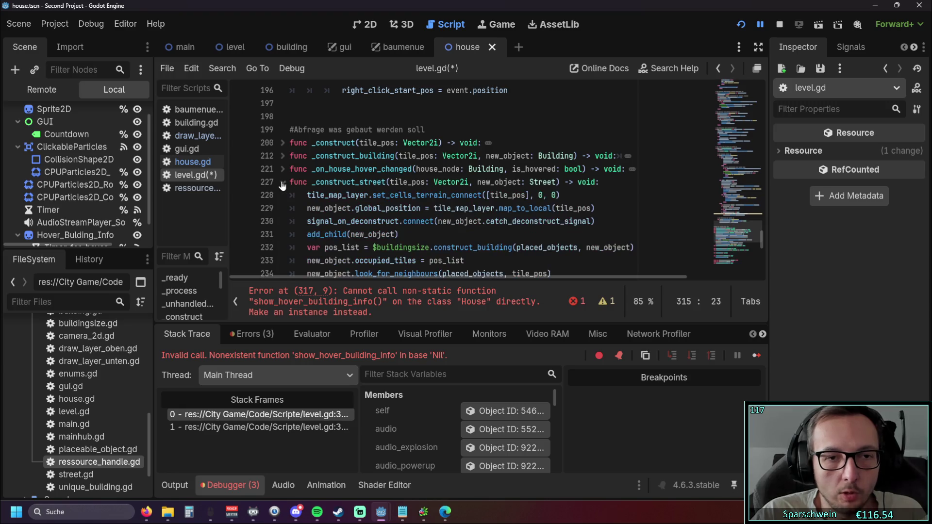
scroll(318, 182, down, 1)
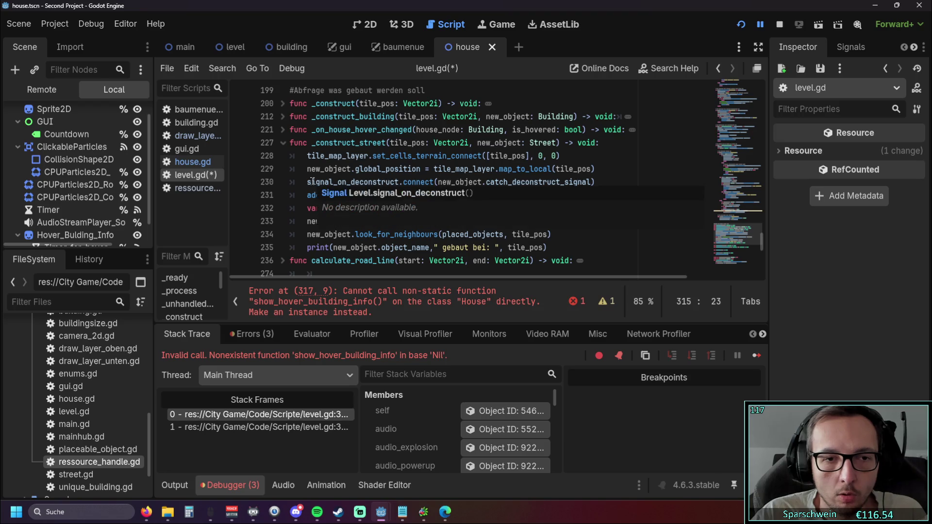
click(283, 144)
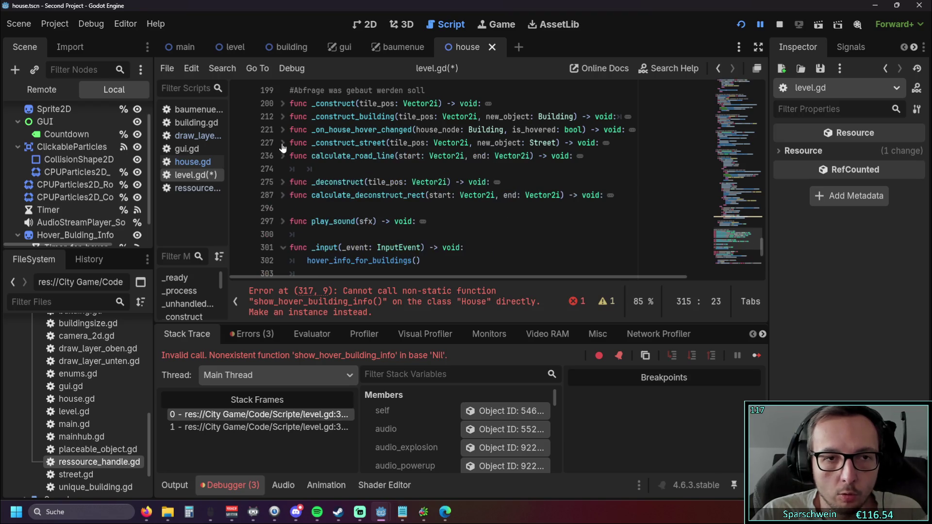
click(283, 196)
scroll(281, 196, down, 1)
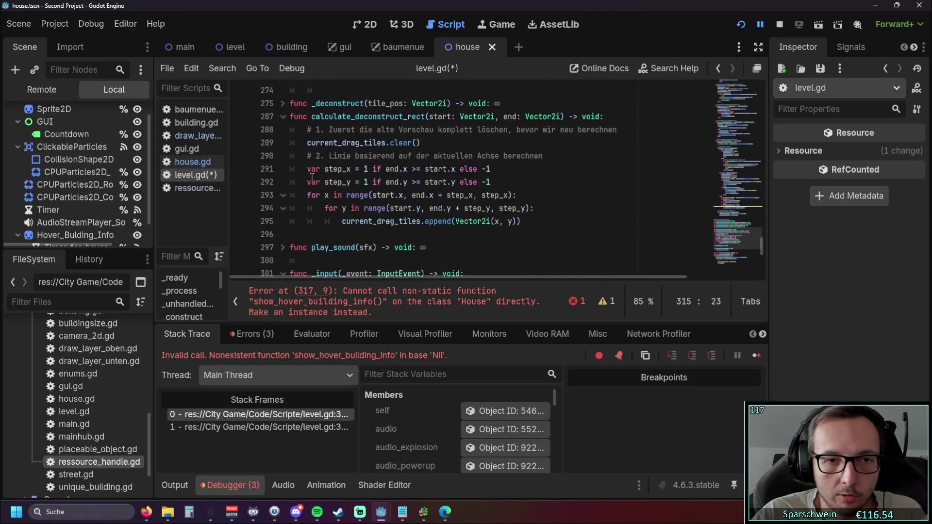
click(283, 157)
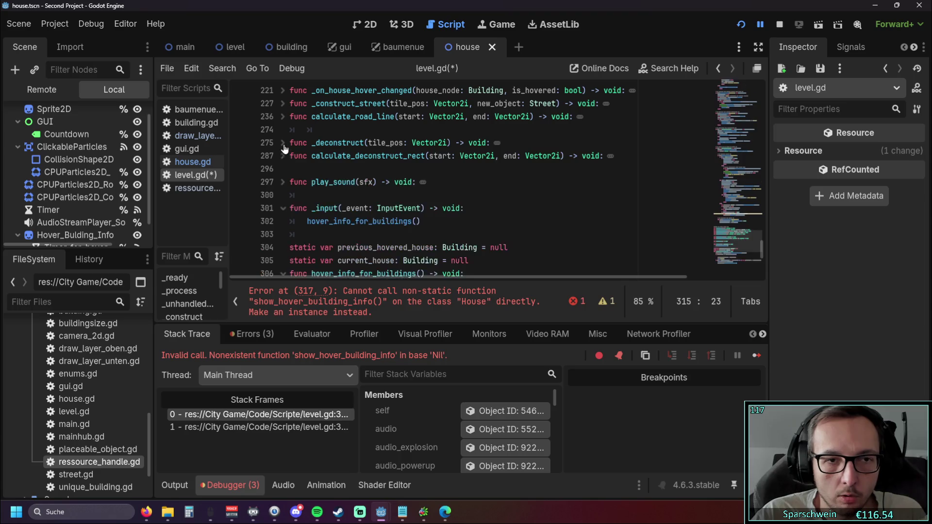
click(282, 144)
scroll(292, 168, down, 1)
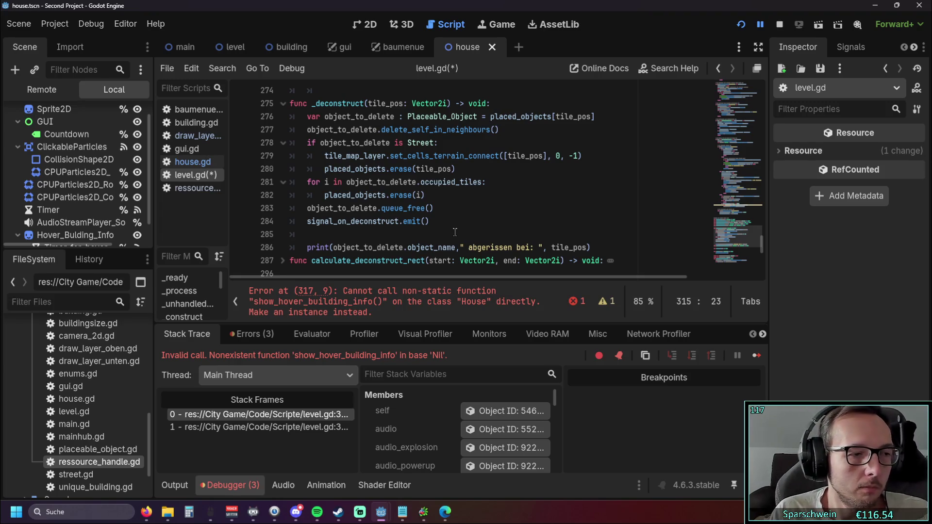
Step: Delete the invalid House.show_hover_building_info() call and its empty else branch
scroll(455, 233, down, 10)
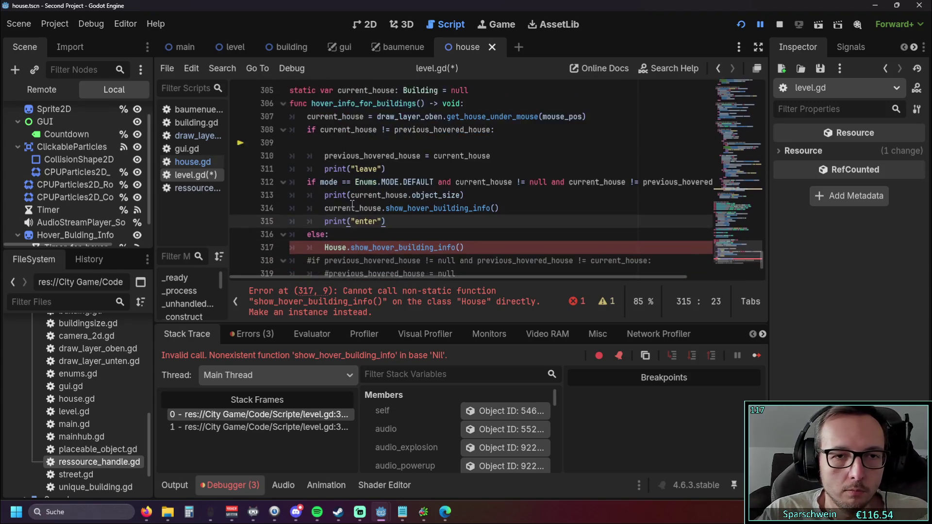
scroll(351, 205, up, 1)
click(321, 142)
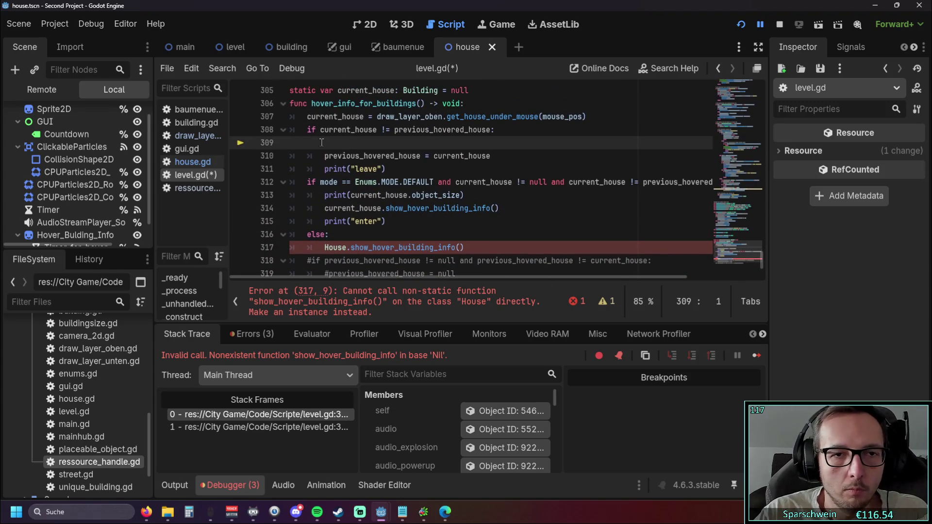
key(Down)
key(Down)
key(Down)
key(End)
key(shift+Home)
key(BackSpace)
key(ctrl+z)
key(ctrl+z)
key(ctrl+z)
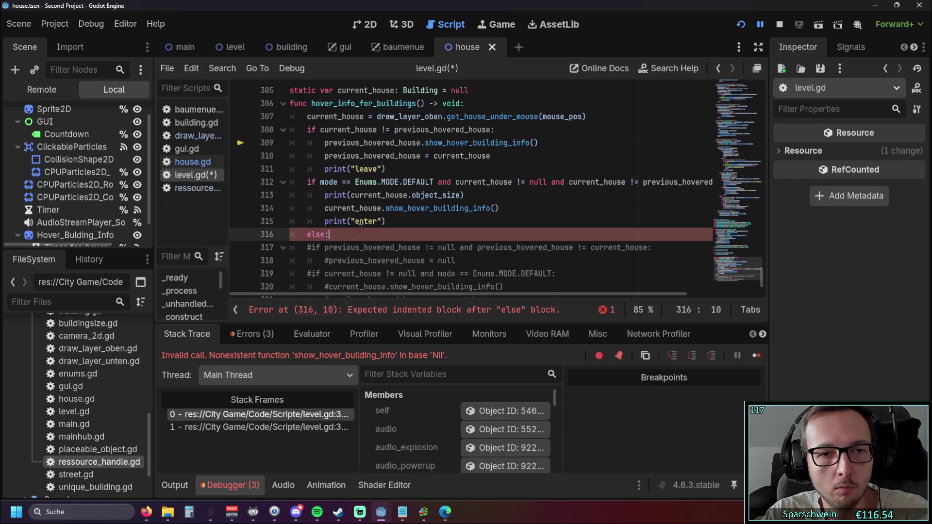
key(ctrl+z)
Step: Move the leave if block (lines 308–311) below print("enter") and fix its indentation
drag(389, 169, 238, 138)
key(ctrl+x)
click(340, 197)
key(ctrl+v)
click(320, 185)
key(Down)
key(shift+Tab)
key(Up)
key(Up)
key(Up)
key(BackSpace)
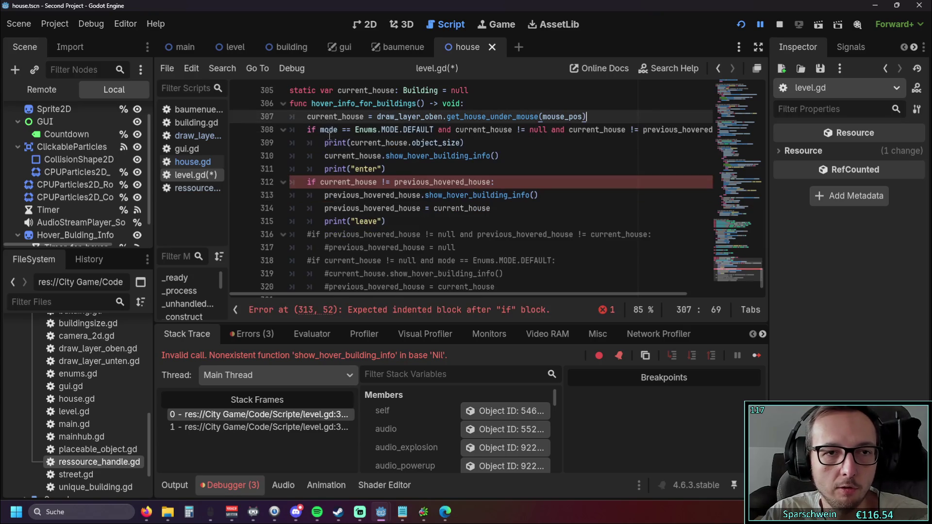
click(419, 223)
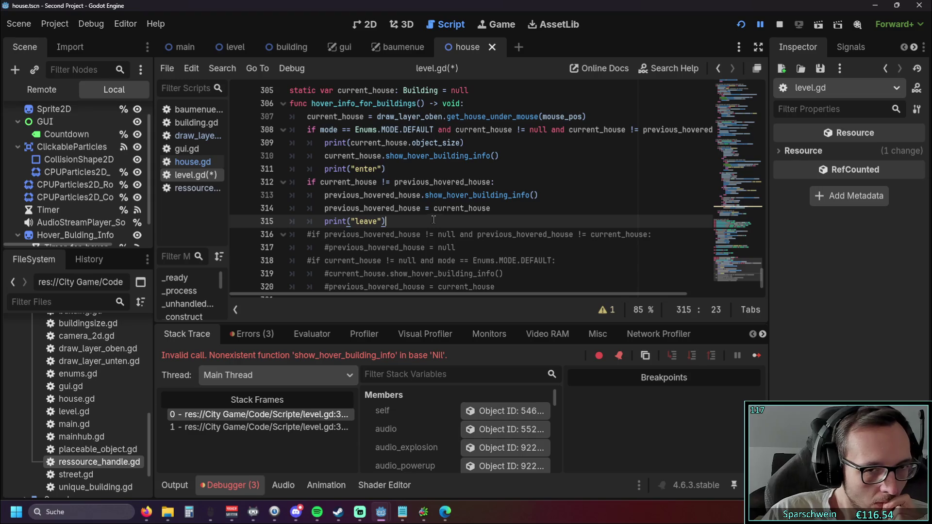
click(434, 208)
Step: Change line 313's call to current_house.hide_hover_building_info()
double_click(441, 209)
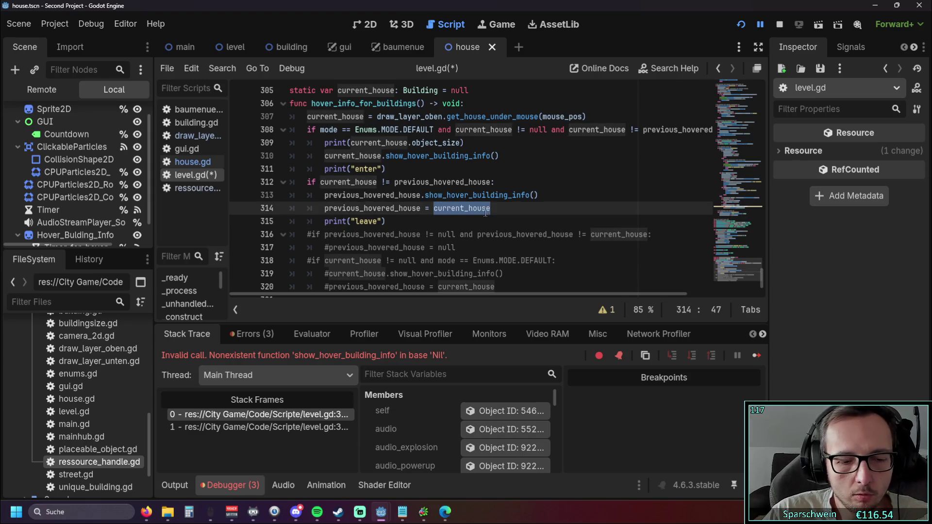
double_click(359, 195)
key(ctrl+v)
click(526, 213)
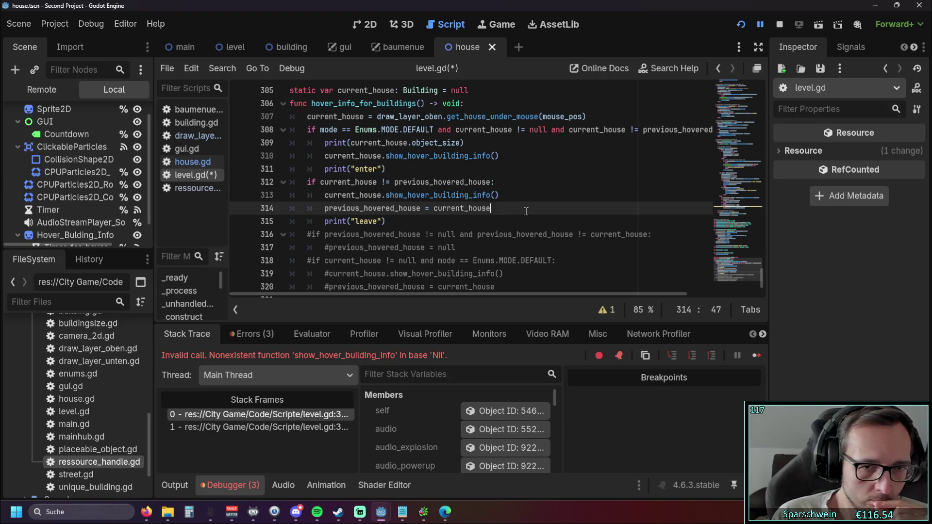
drag(386, 195, 401, 195)
text(hide)
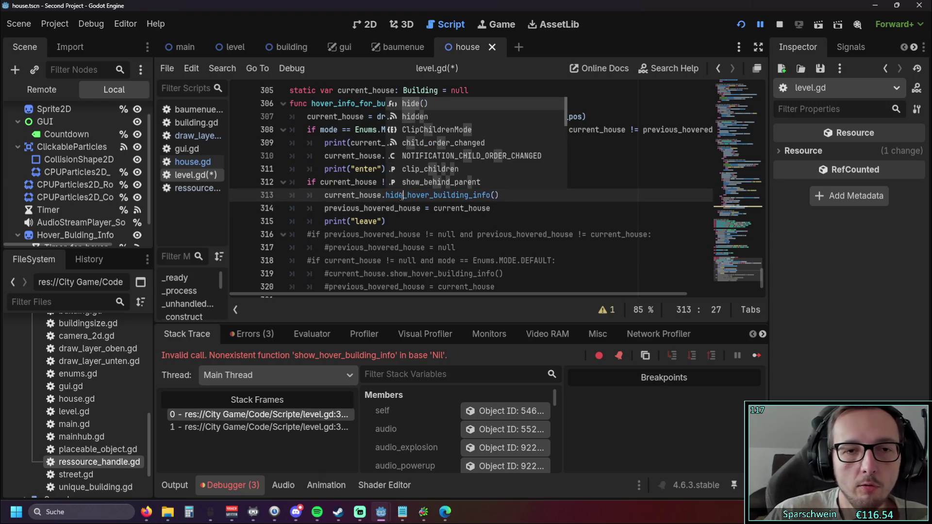
key(Tab)
Step: Start an if line above the hide call and copy the current_house != null condition
scroll(392, 224, up, 1)
scroll(391, 224, down, 1)
click(501, 183)
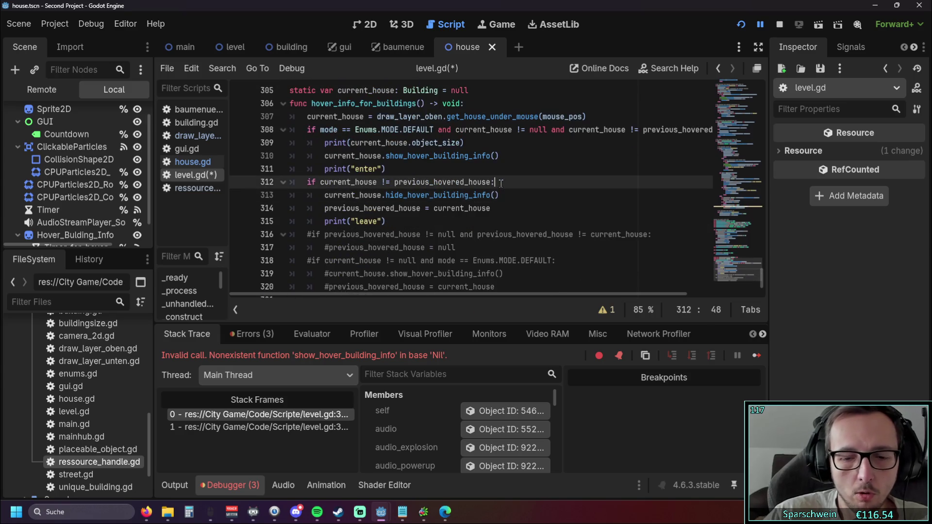
key(Return)
text(if)
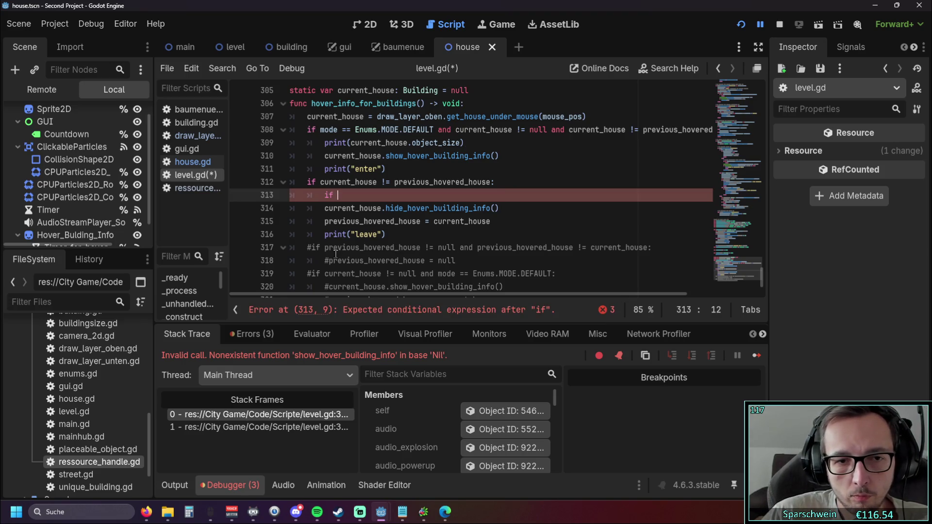
scroll(330, 237, down, 1)
drag(325, 235, 416, 235)
key(ctrl+c)
Step: Complete the 'if current_house != null:' guard, indent the hide call under it, and run the game
scroll(409, 235, up, 1)
click(388, 195)
key(ctrl+v)
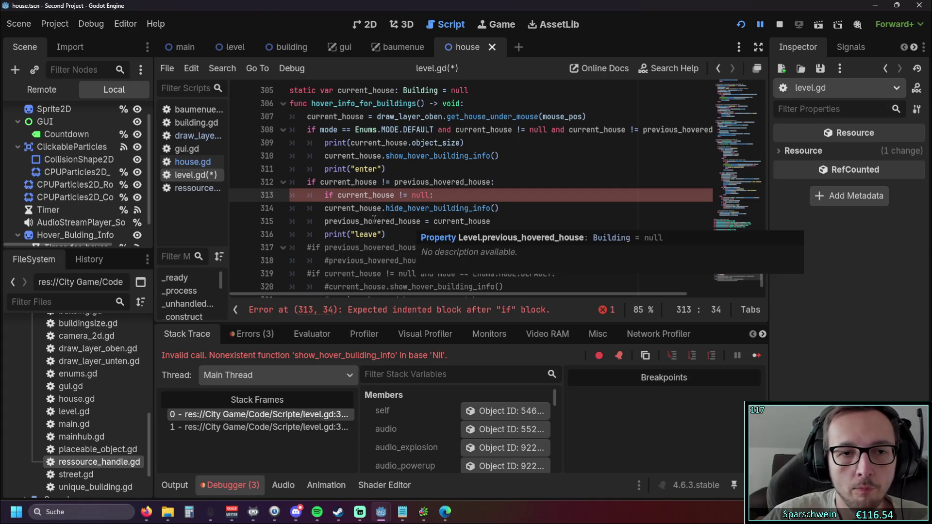
text(:)
key(Down)
key(Home)
key(Tab)
click(429, 235)
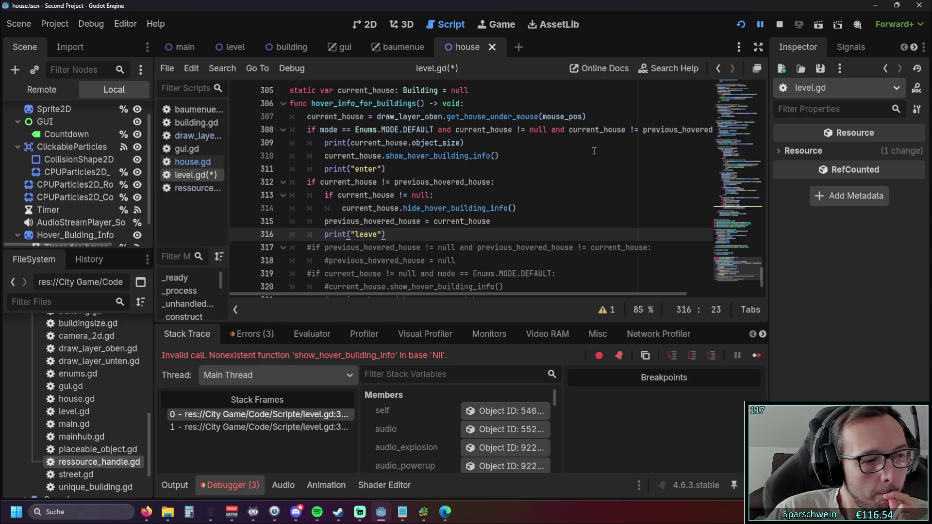
click(742, 27)
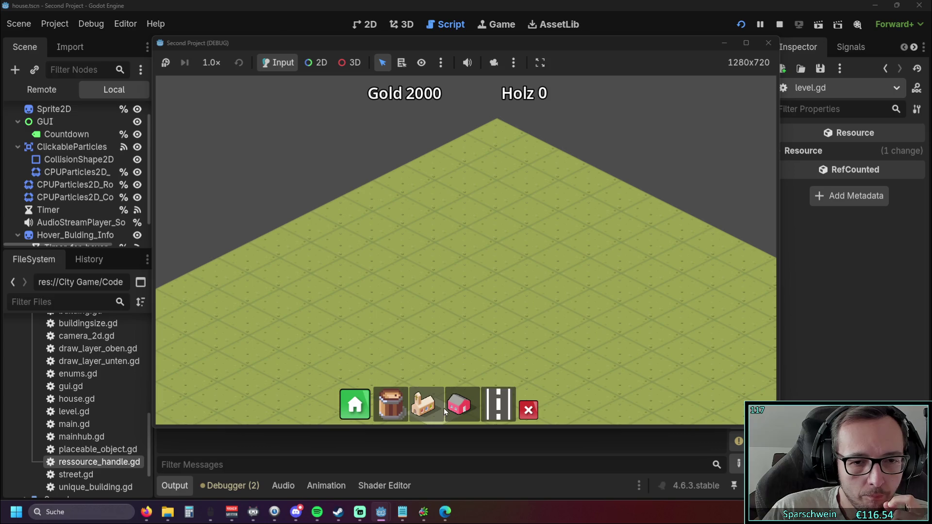
Step: Place a house in the running game, hover it, check the Output log, then close the game
click(459, 405)
click(466, 269)
mouse_move(457, 270)
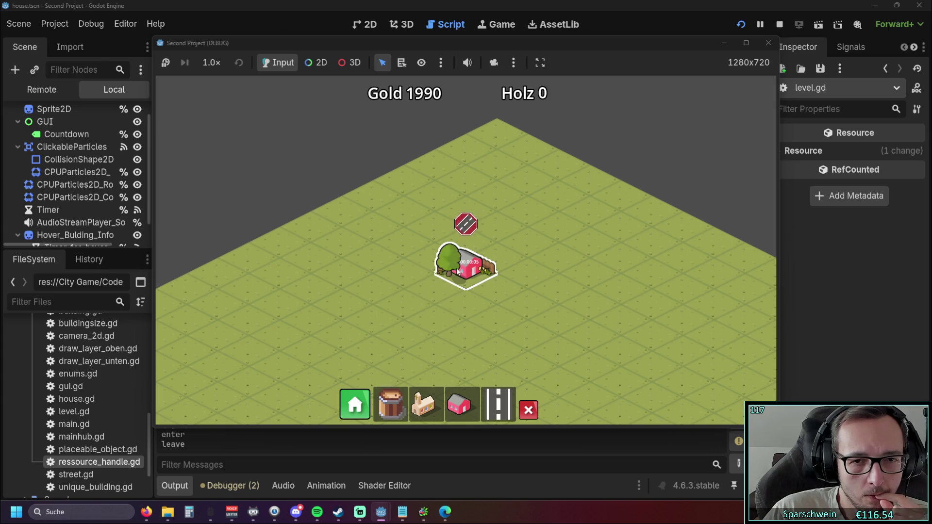
drag(464, 45, 661, 49)
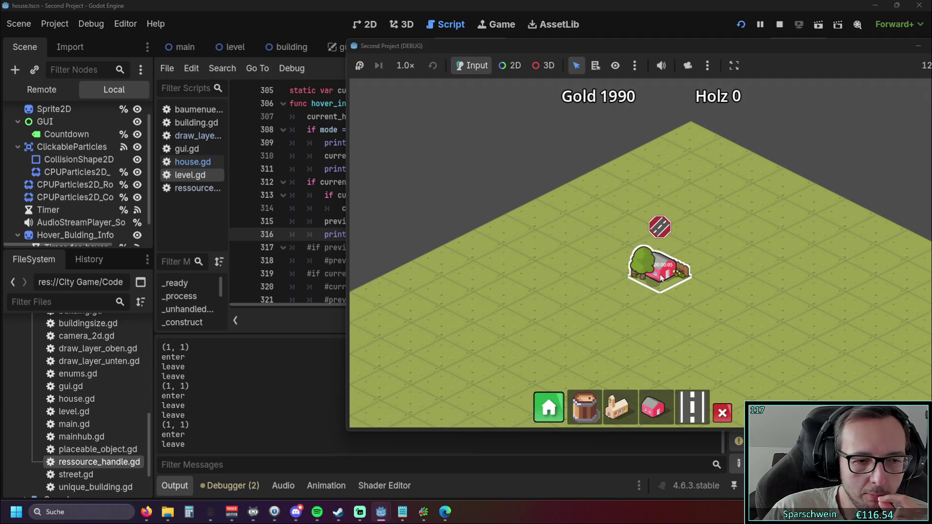
drag(696, 51, 515, 64)
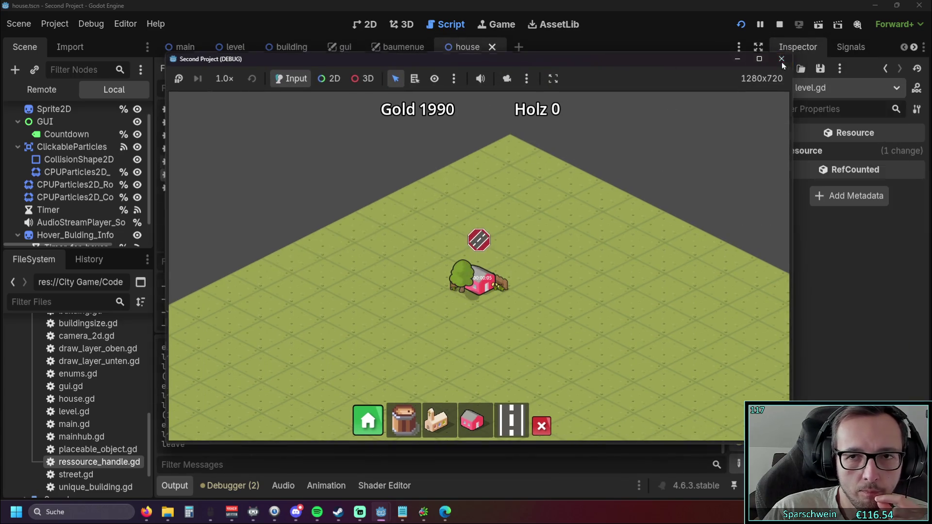
click(781, 59)
scroll(514, 235, up, 1)
scroll(486, 237, down, 1)
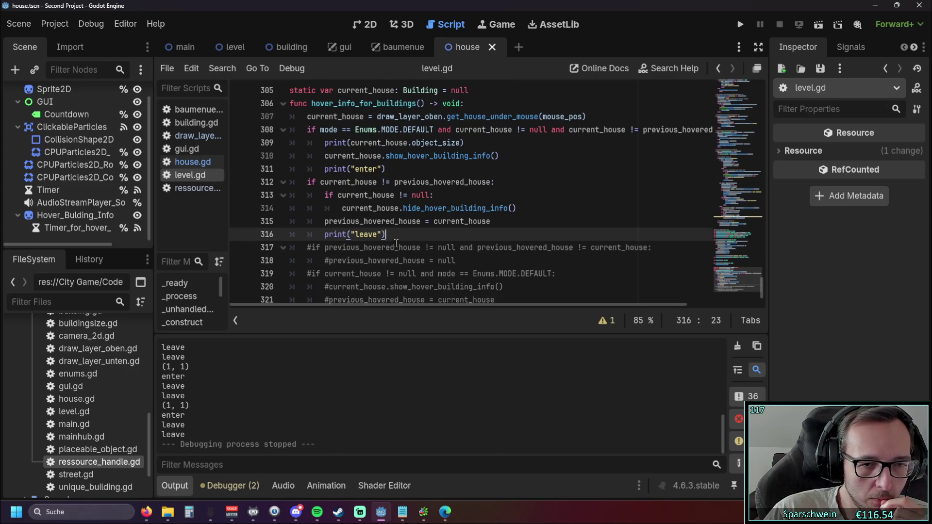
Step: Review the leave block (lines 312–316), deleting it and then undoing the deletion
drag(396, 244, 246, 194)
click(387, 236)
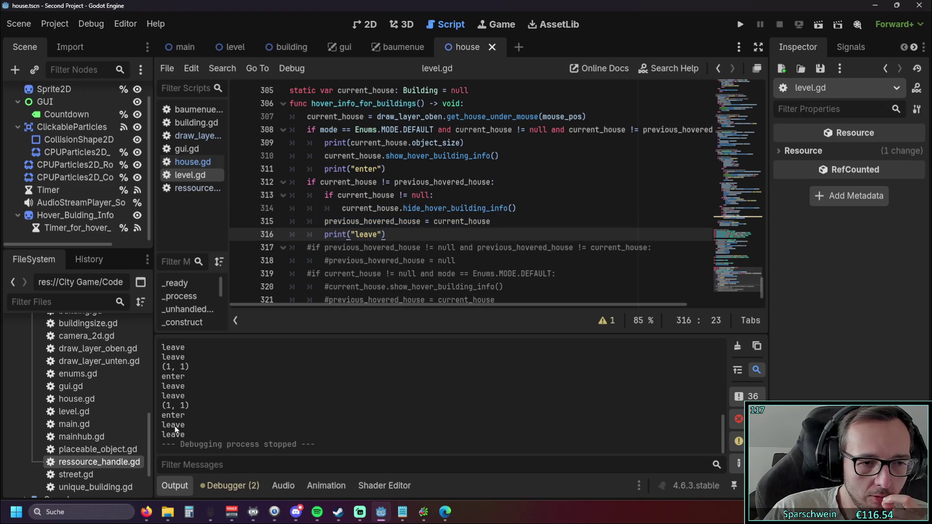
scroll(399, 276, up, 3)
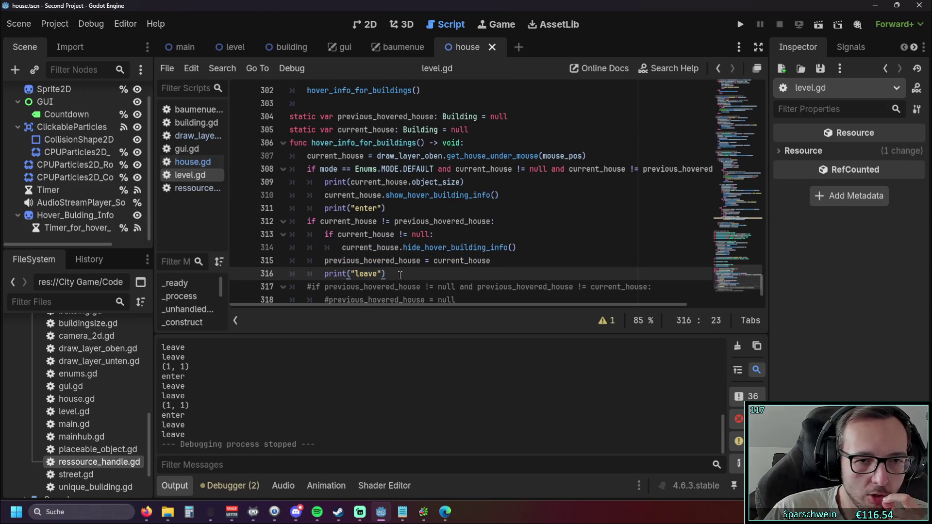
drag(399, 276, 262, 226)
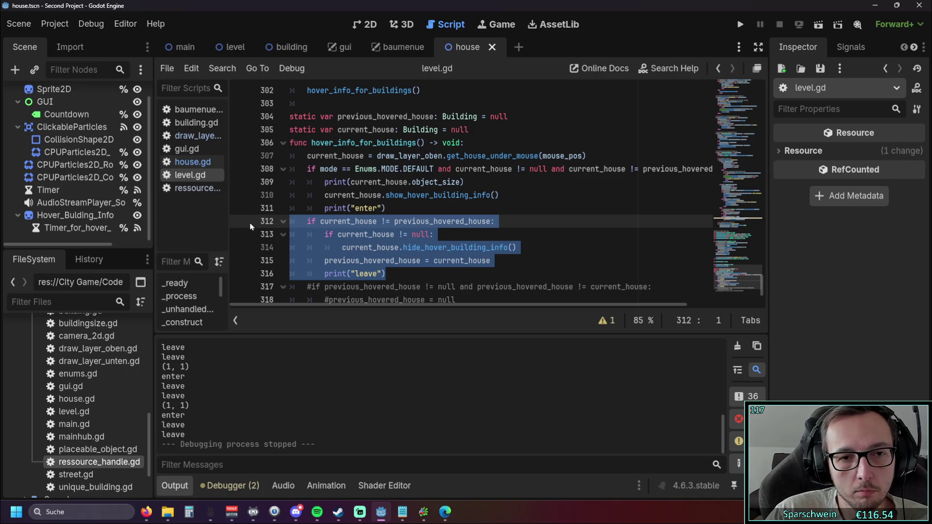
key(Delete)
key(ctrl+z)
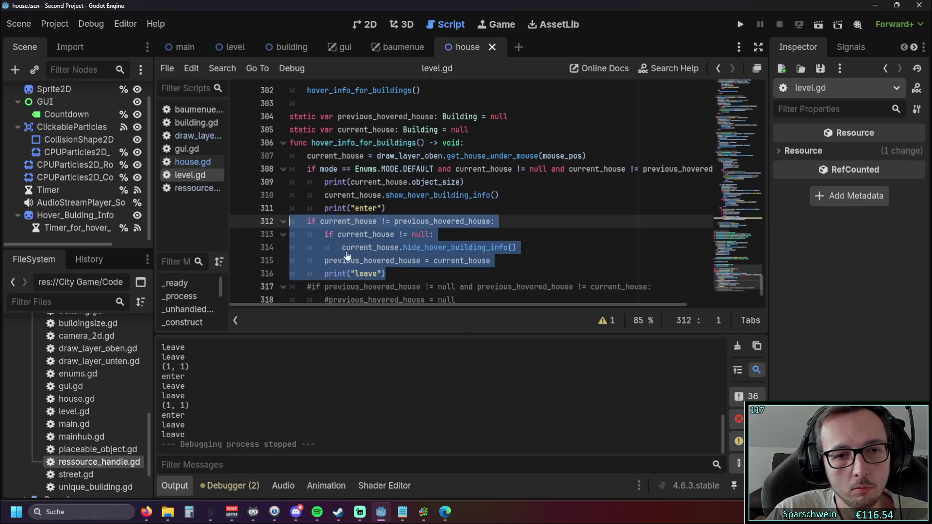
click(400, 276)
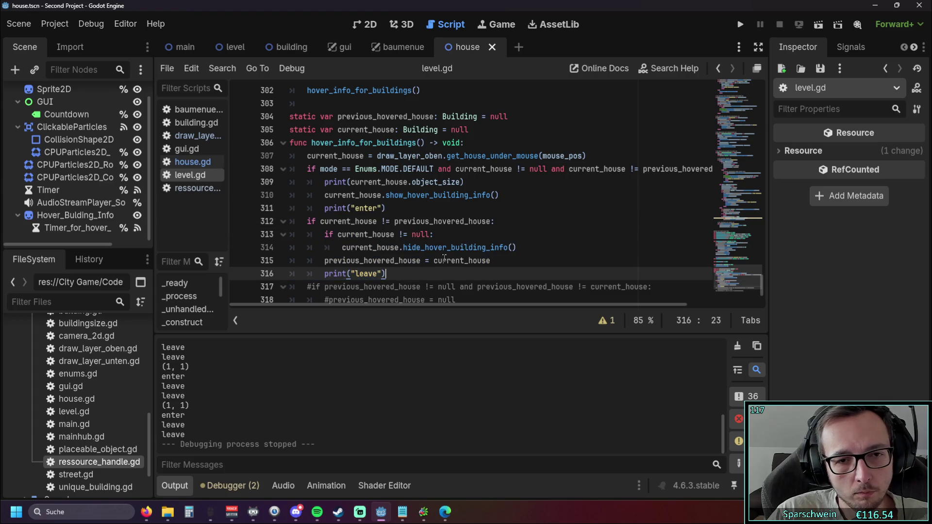
Step: Move the null-guarded hide call right after the current_house assignment on line 307, then run the game
mouse_move(535, 251)
mouse_down()
mouse_move(340, 222)
mouse_move(232, 230)
mouse_up()
key(Delete)
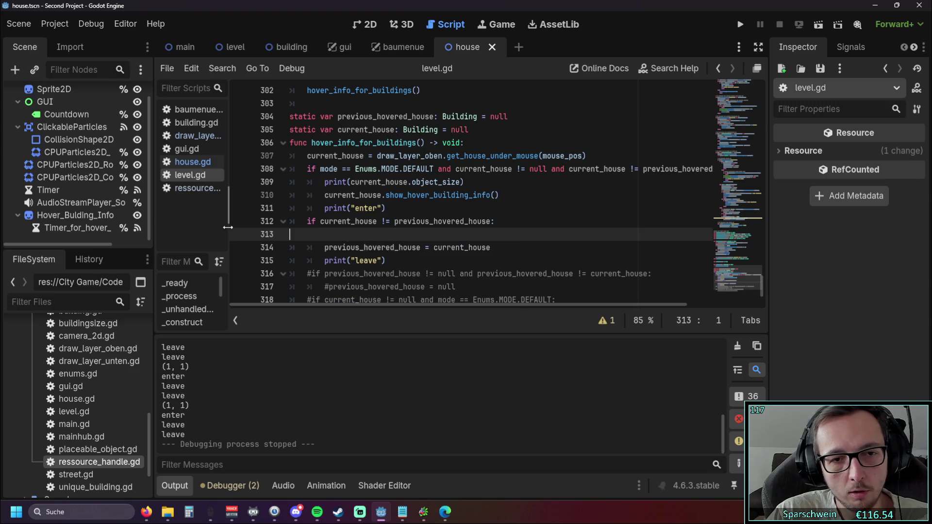
key(BackSpace)
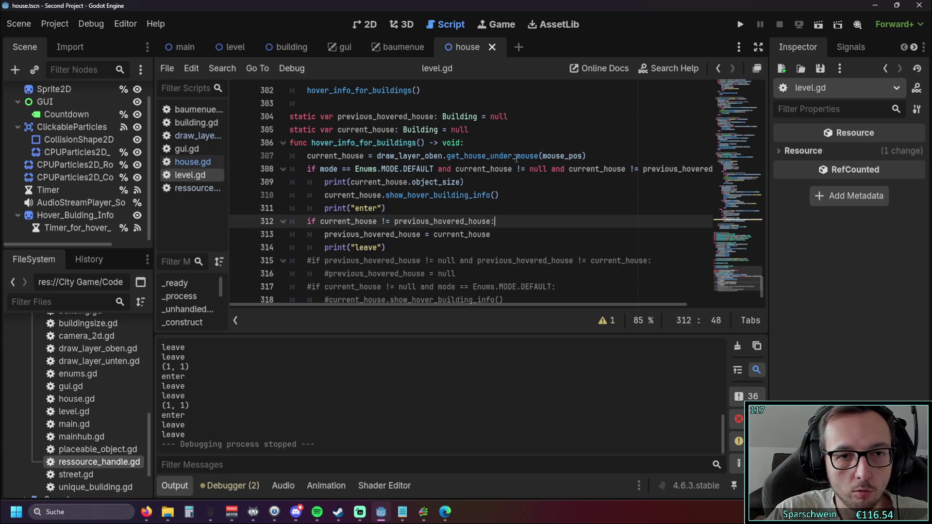
click(592, 157)
key(Return)
key(ctrl+v)
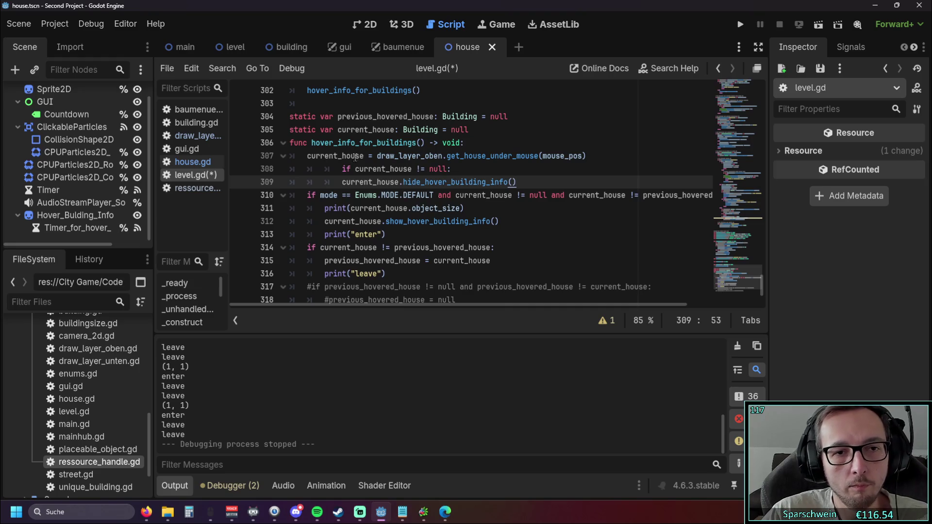
key(Up)
key(BackSpace)
key(Down)
key(BackSpace)
key(End)
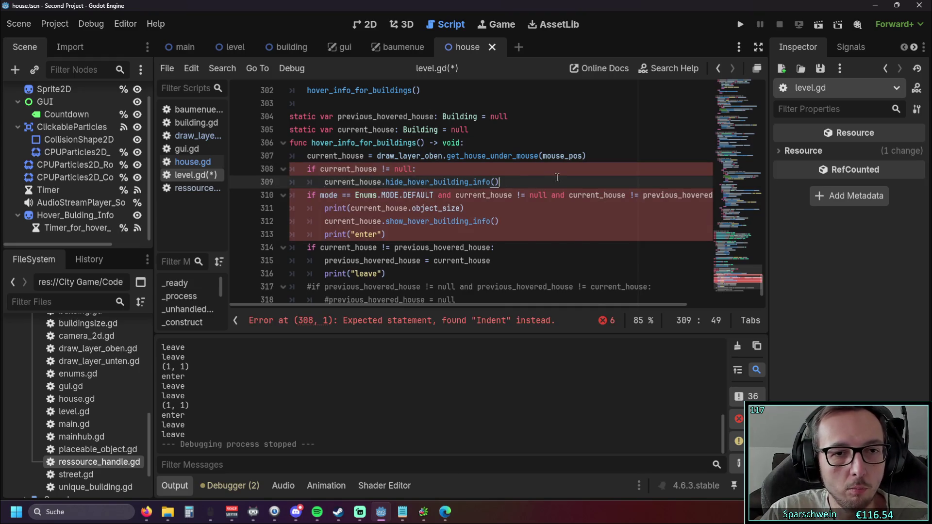
click(737, 25)
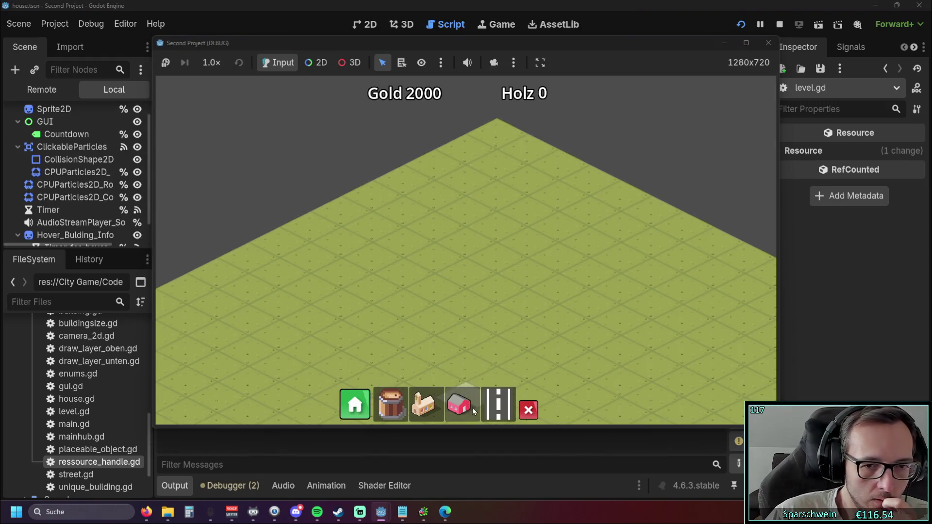
Step: Place a pink house on the grid, hover it to check its info icon, then stop the game
click(472, 407)
click(465, 280)
mouse_move(465, 284)
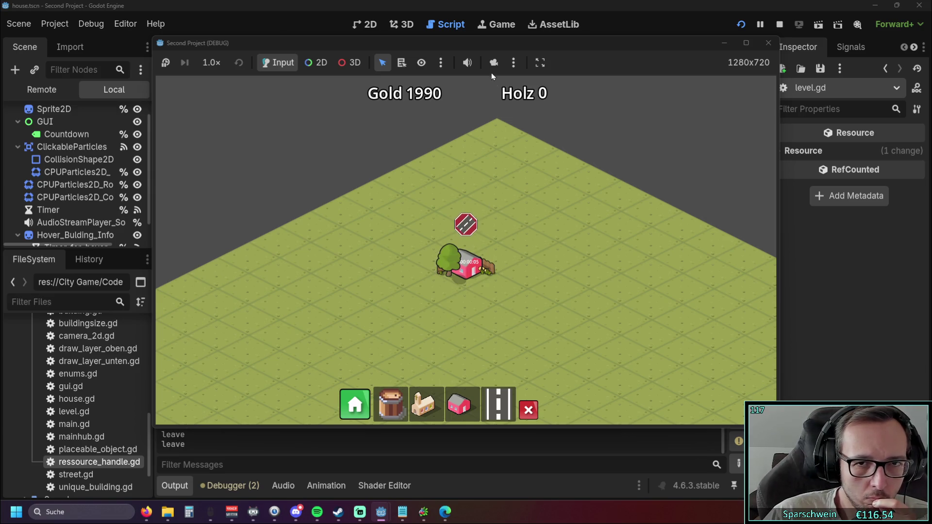
drag(564, 48, 570, 55)
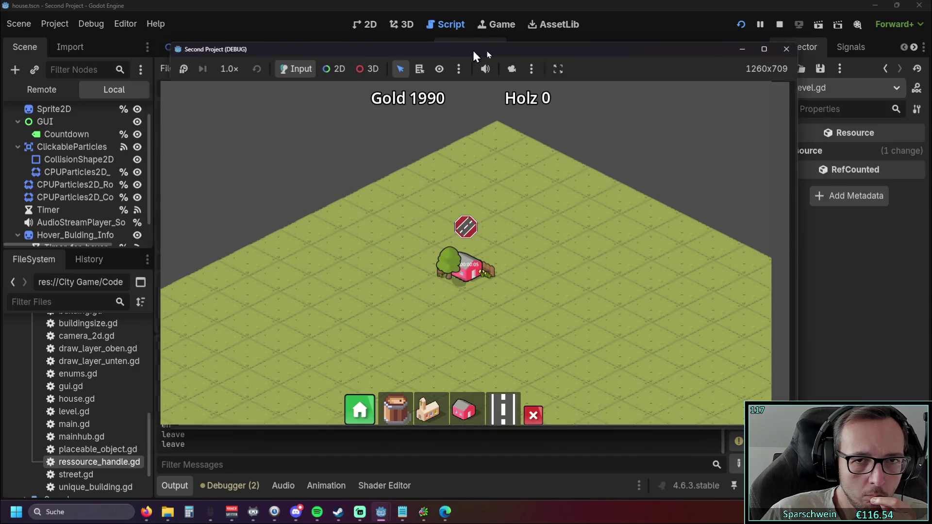
drag(459, 48, 658, 43)
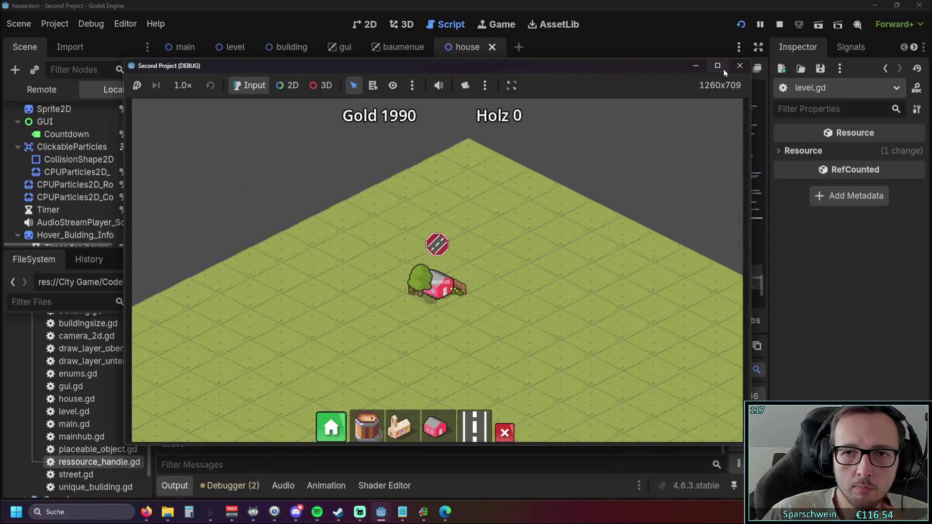
click(733, 58)
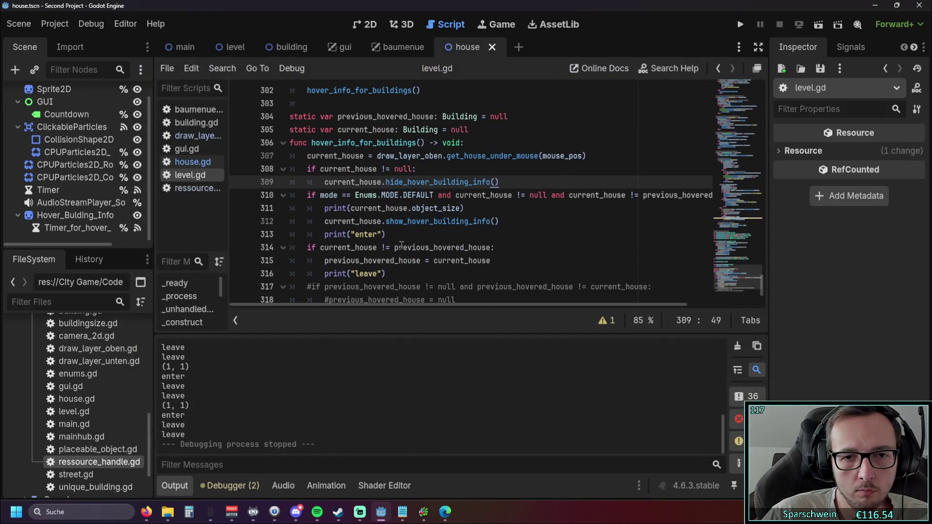
Step: Change line 315 to 'if previous_hovered_house:' and indent print("leave") beneath it
mouse_move(399, 246)
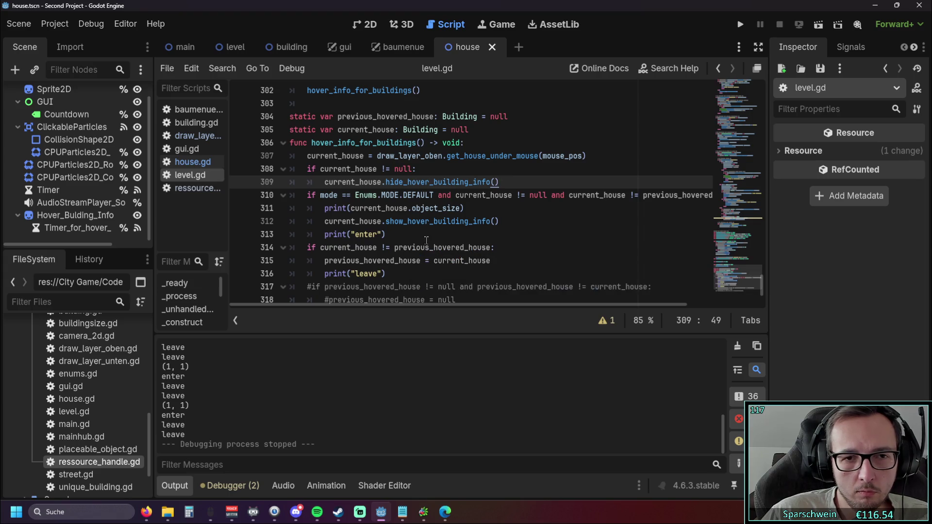
mouse_move(427, 242)
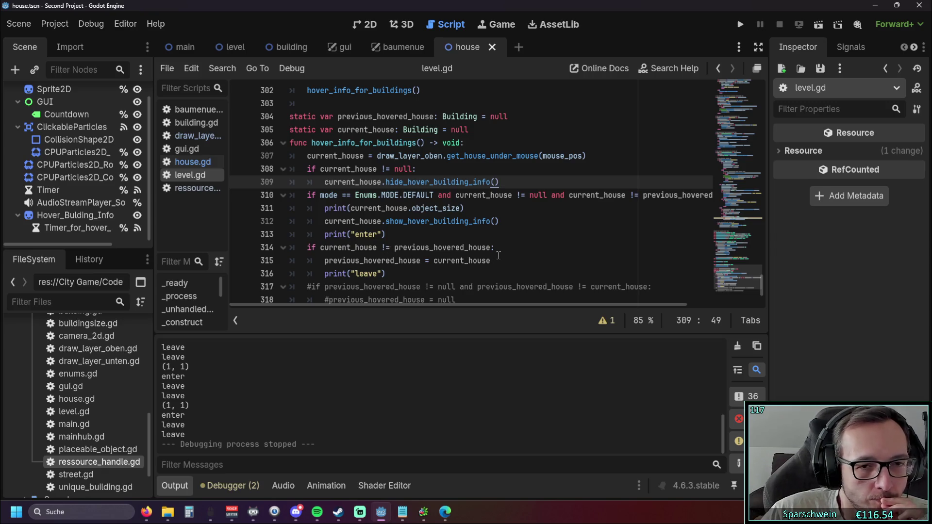
click(326, 261)
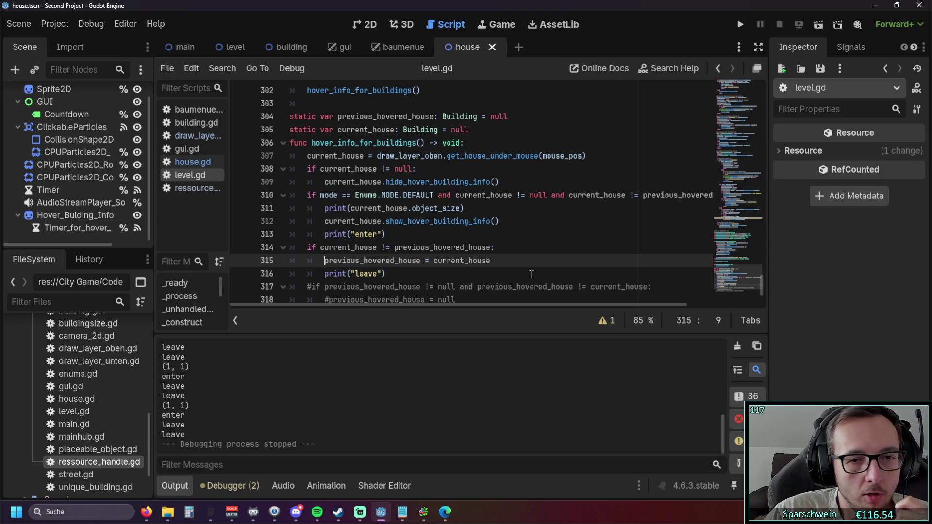
text(if)
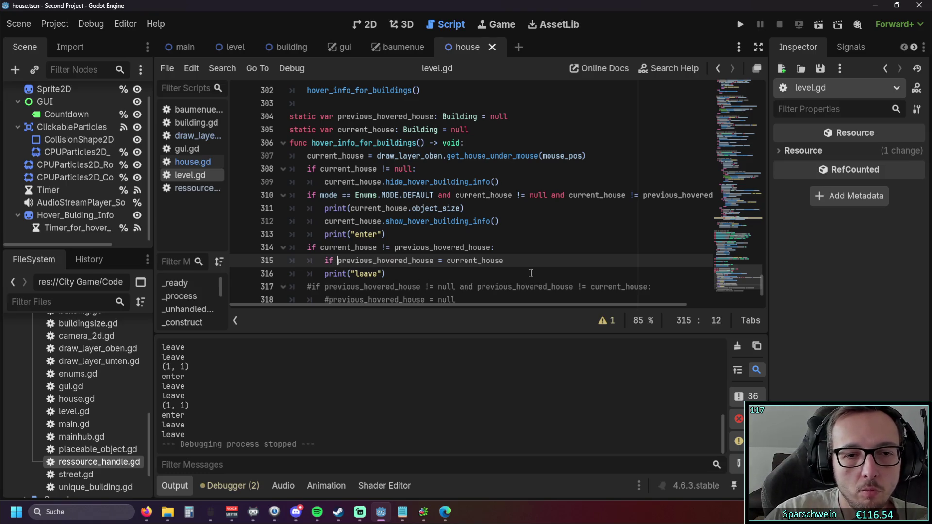
double_click(474, 261)
key(shift+Left)
key(shift+Left)
key(shift+Left)
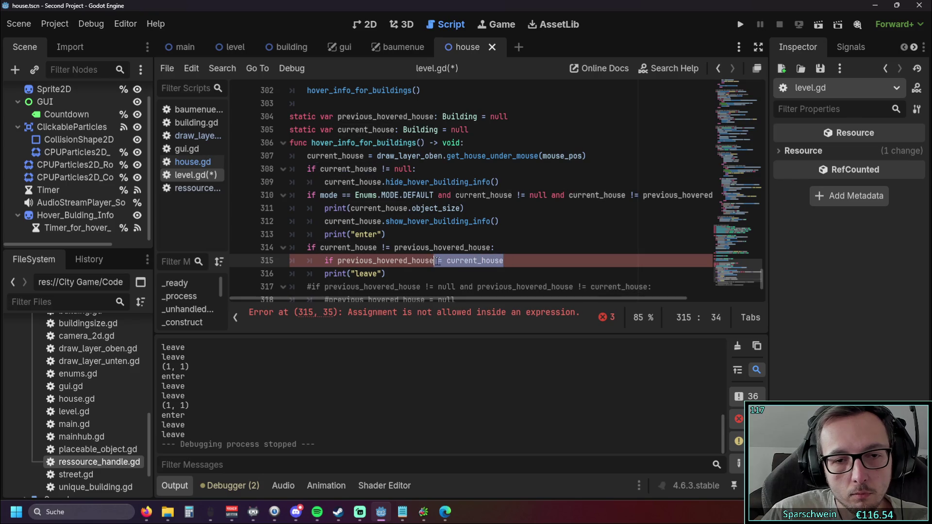
text(:)
click(462, 269)
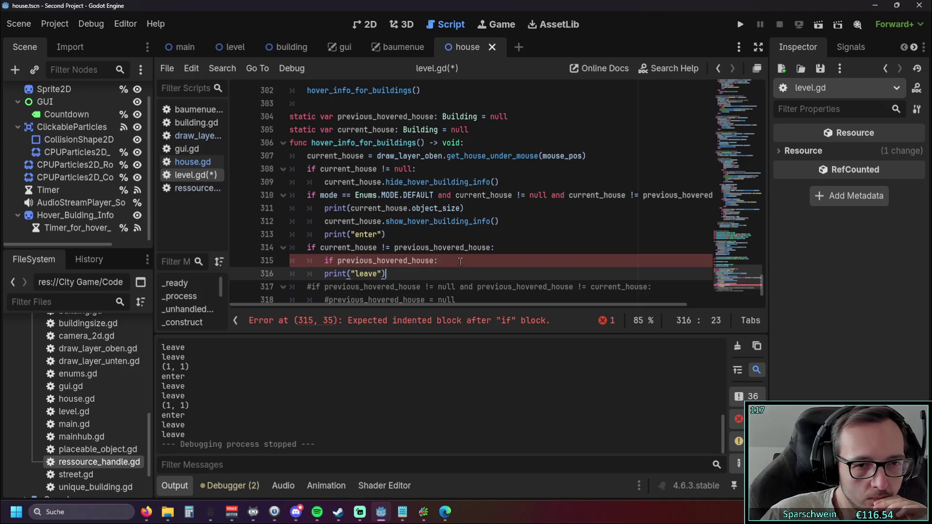
scroll(464, 270, down, 1)
key(Home)
key(Tab)
Step: Paste 'previous_hovered_house = current_house' onto new line 317, then run the game again
click(439, 236)
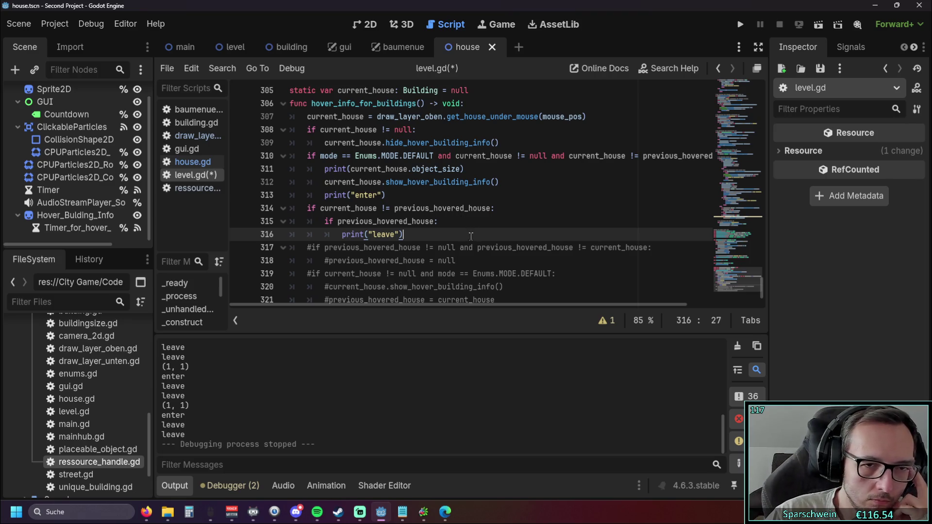
scroll(468, 237, up, 1)
scroll(469, 235, down, 1)
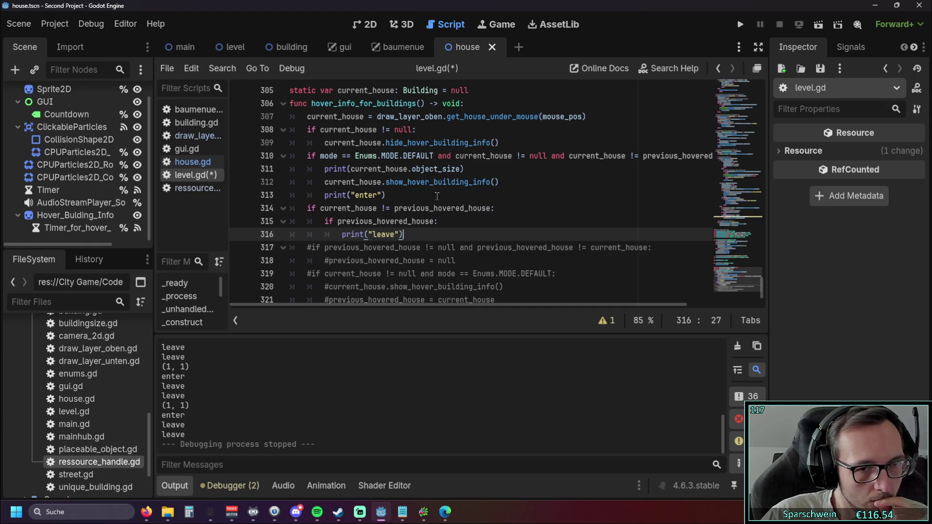
key(Return)
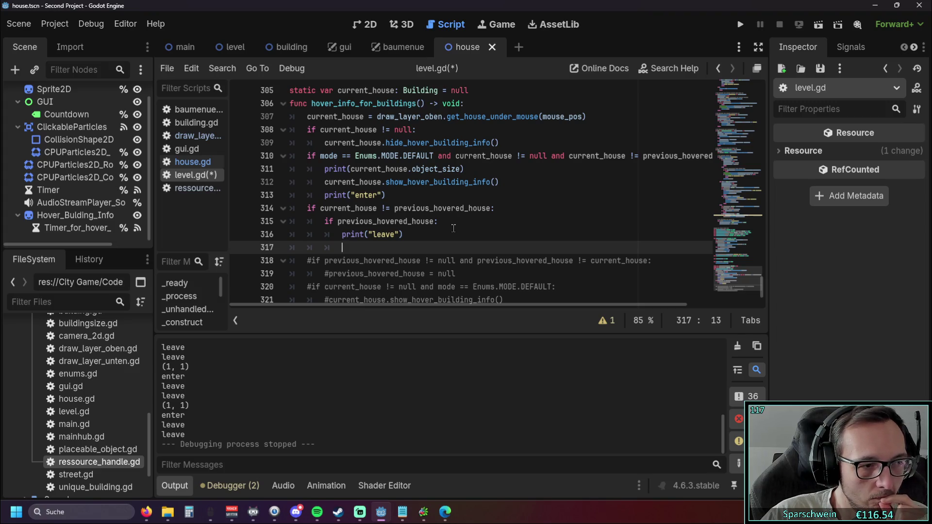
scroll(396, 219, down, 1)
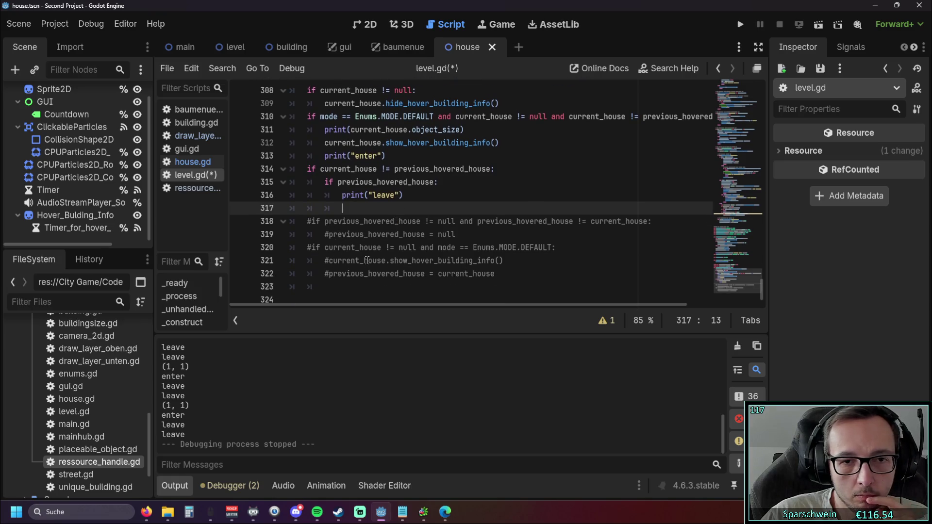
drag(329, 276, 500, 276)
key(ctrl+c)
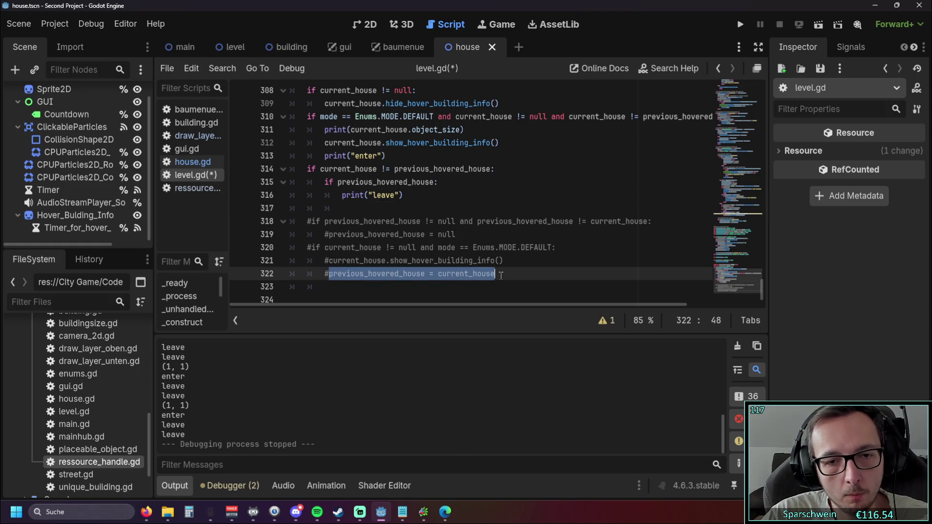
click(336, 210)
key(BackSpace)
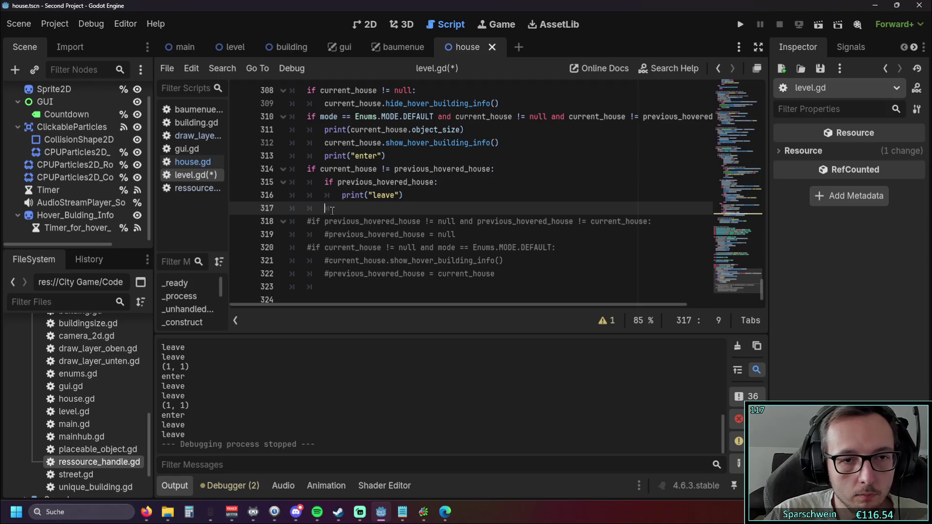
key(ctrl+v)
scroll(524, 216, up, 1)
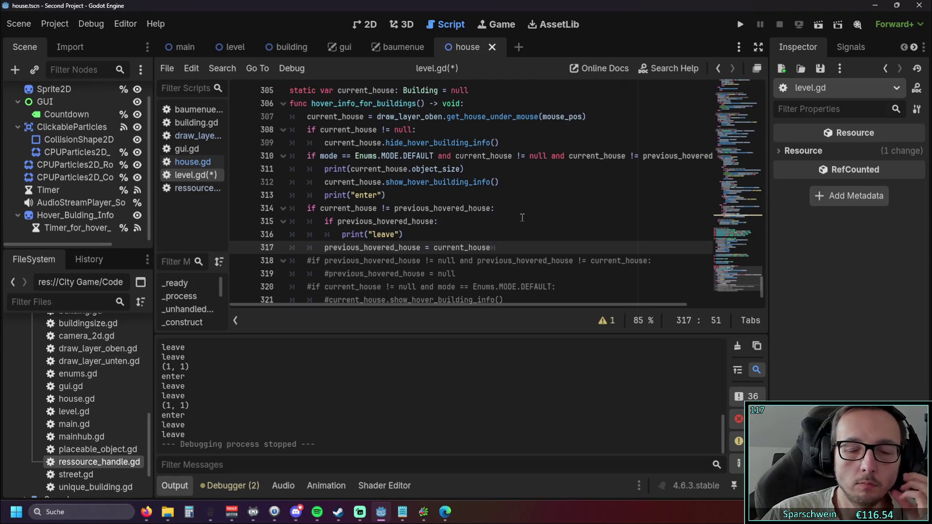
click(525, 219)
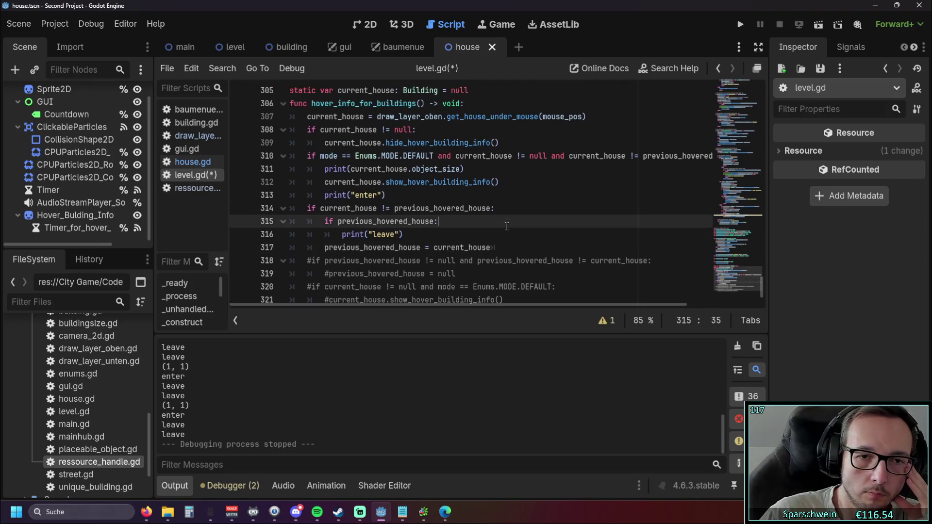
click(739, 25)
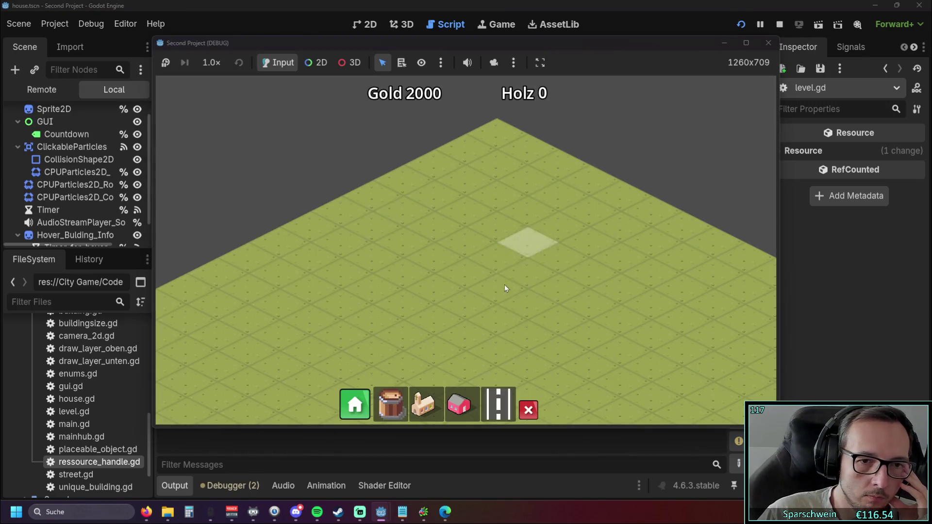
Step: Place a pink house in the running game, hover it to watch enter/leave logs, then close the game
click(469, 410)
click(462, 272)
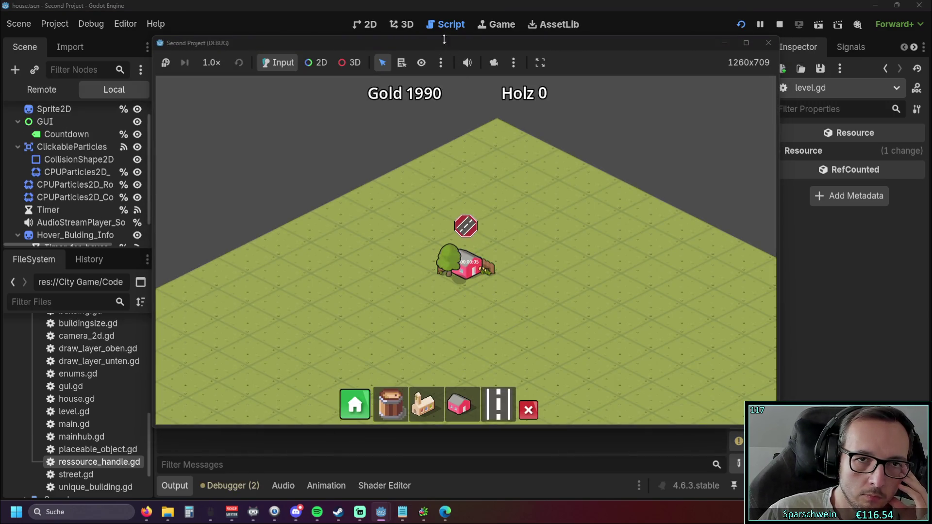
drag(454, 45, 700, 30)
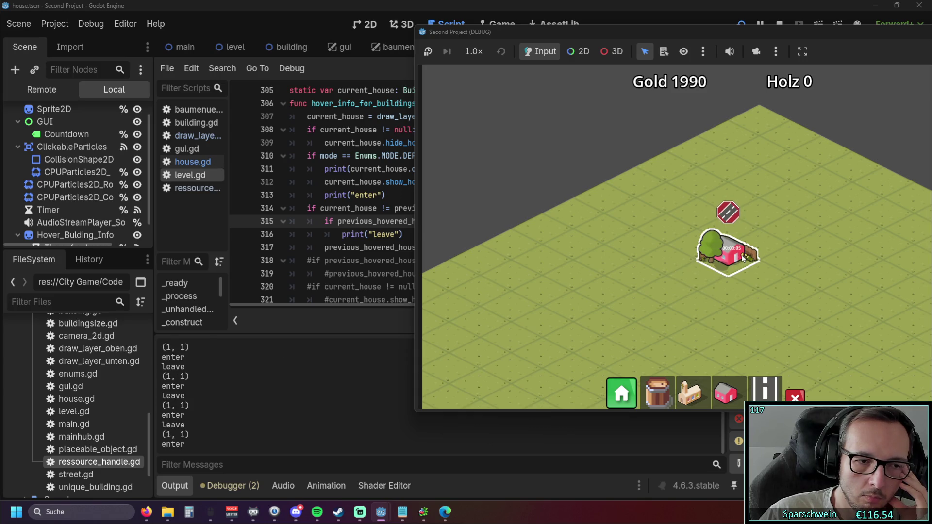
drag(694, 38, 474, 59)
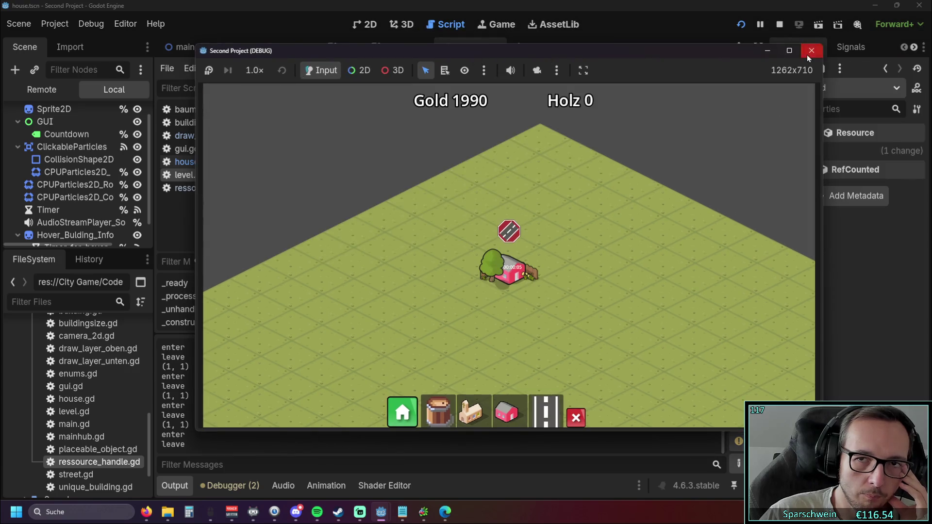
click(812, 51)
click(477, 218)
scroll(484, 191, down, 1)
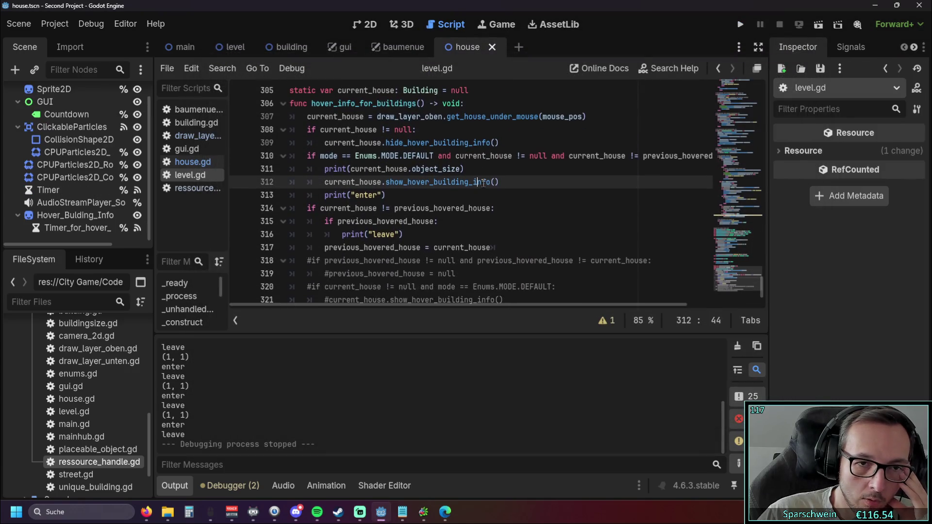
Step: Move the hide_hover_building_info call under 'if previous_hovered_house:', delete the old null check, and test-place a house
click(495, 142)
shift+click(322, 143)
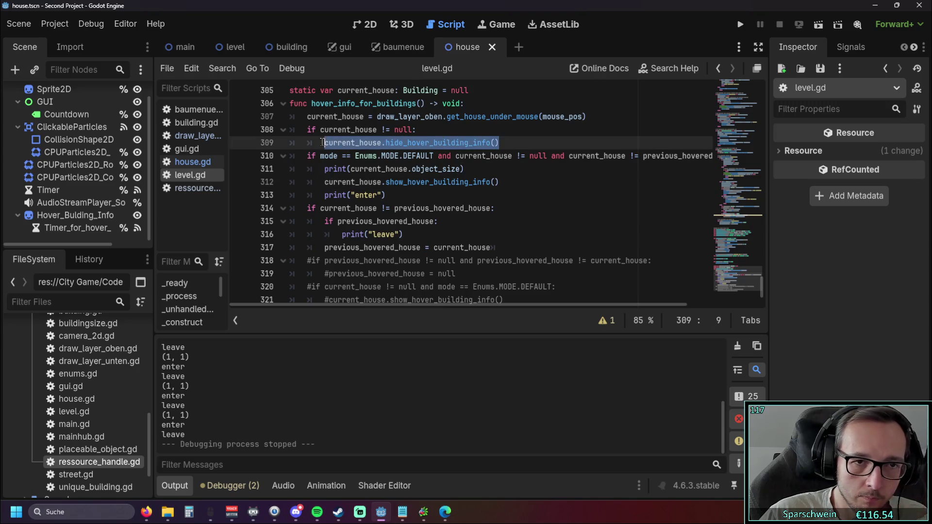
key(ctrl+x)
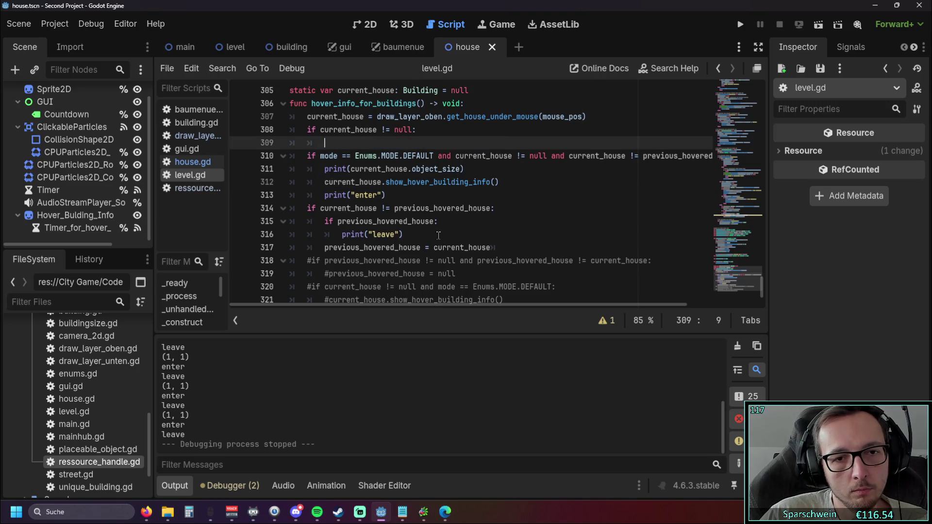
click(449, 221)
key(Return)
key(ctrl+v)
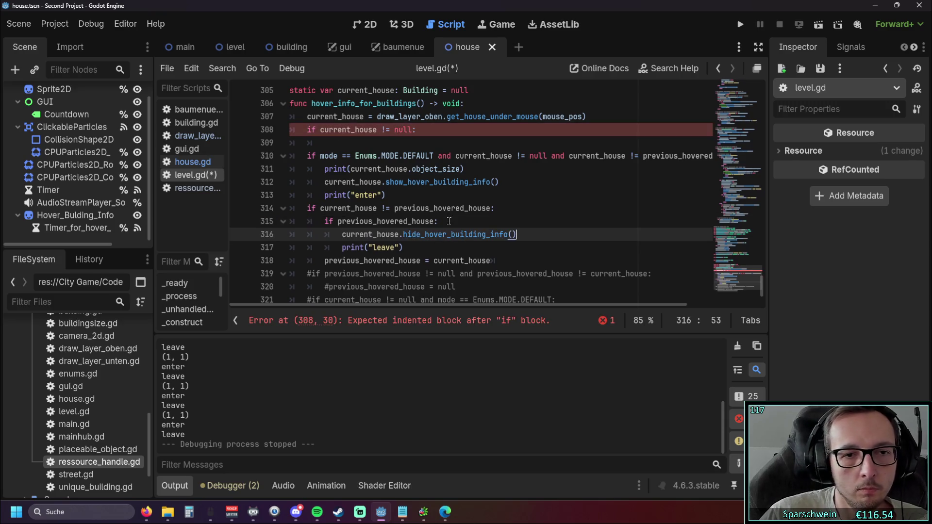
click(461, 193)
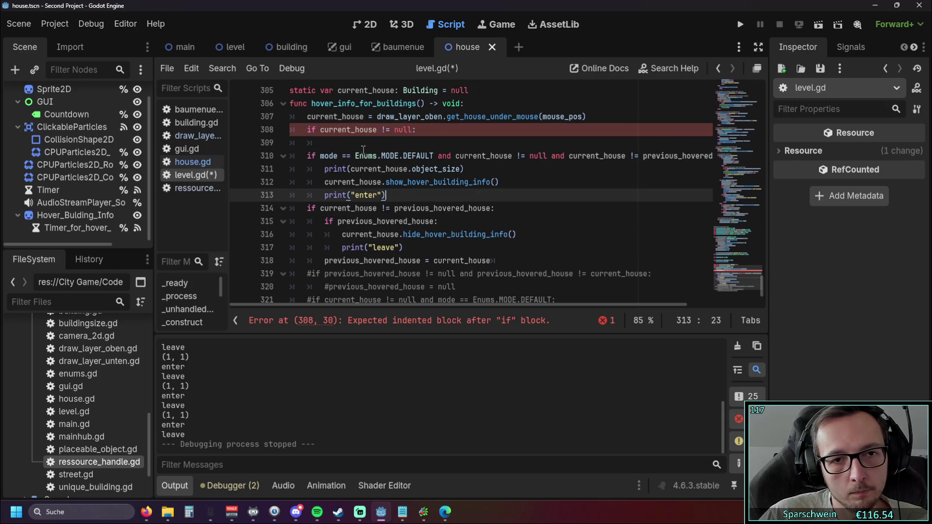
drag(362, 146, 239, 131)
key(BackSpace)
key(BackSpace)
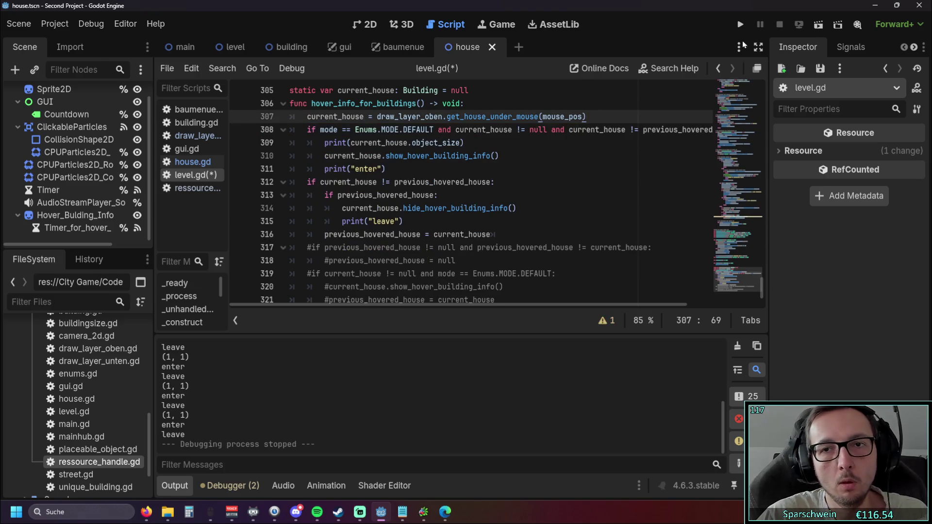
click(740, 24)
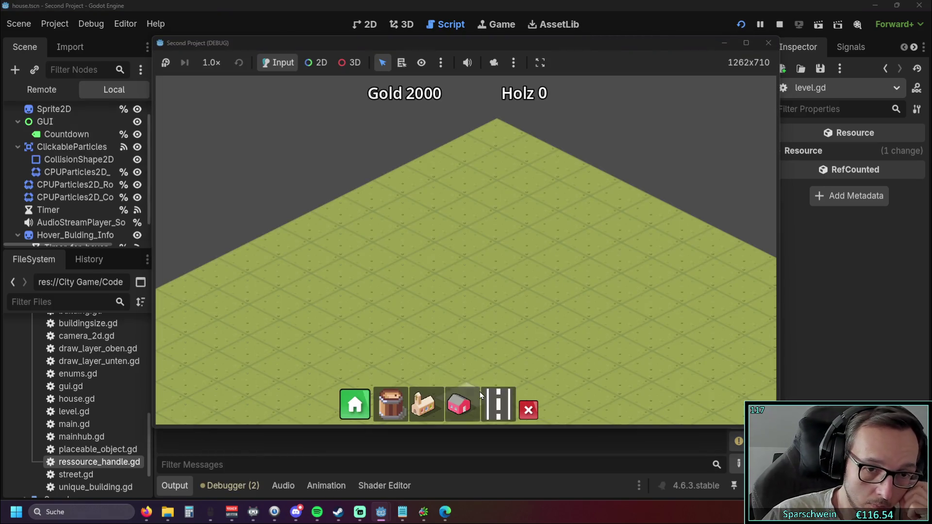
click(466, 267)
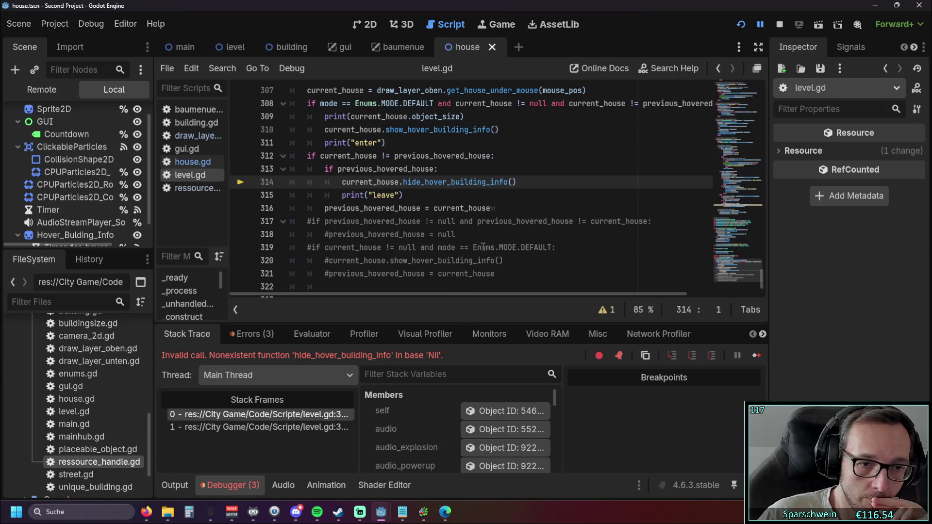
scroll(477, 227, up, 1)
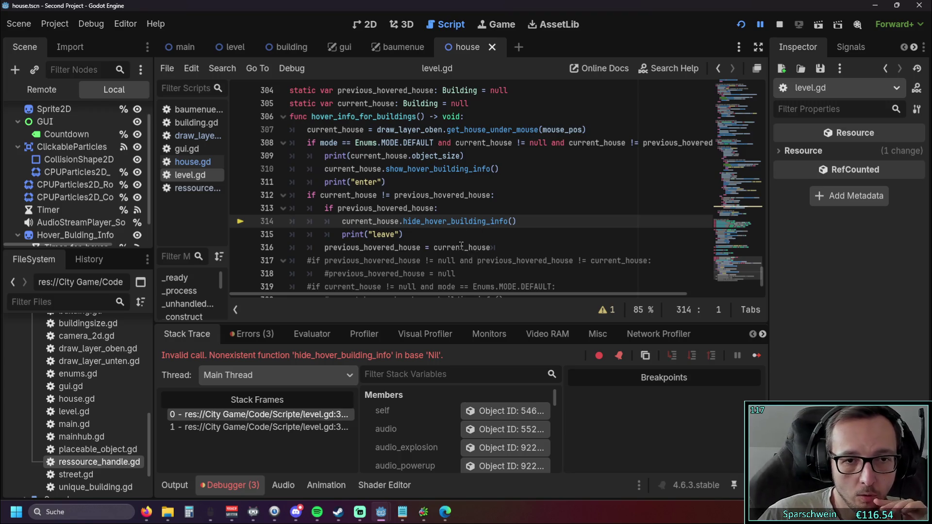
Step: Replace current_house with previous_hovered_house on line 314 and relaunch the game
click(446, 209)
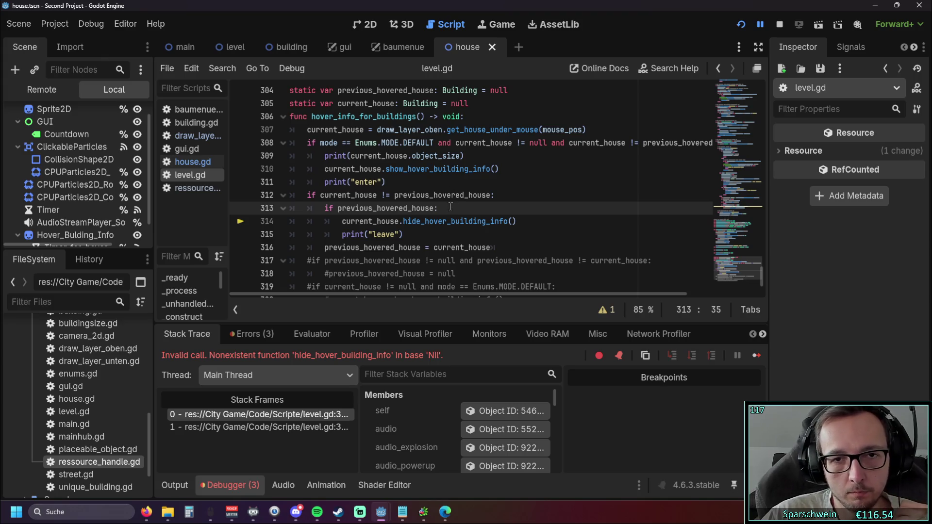
click(338, 208)
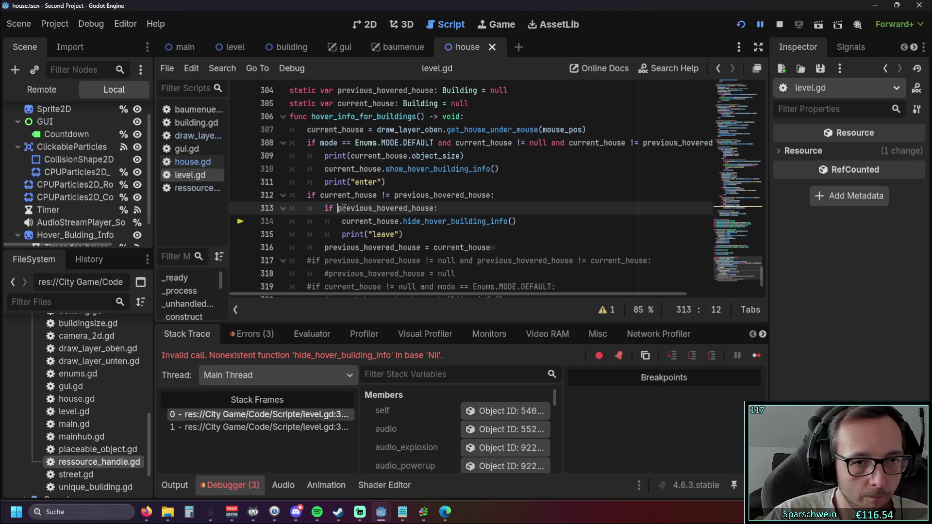
double_click(339, 208)
click(381, 221)
drag(415, 210, 436, 209)
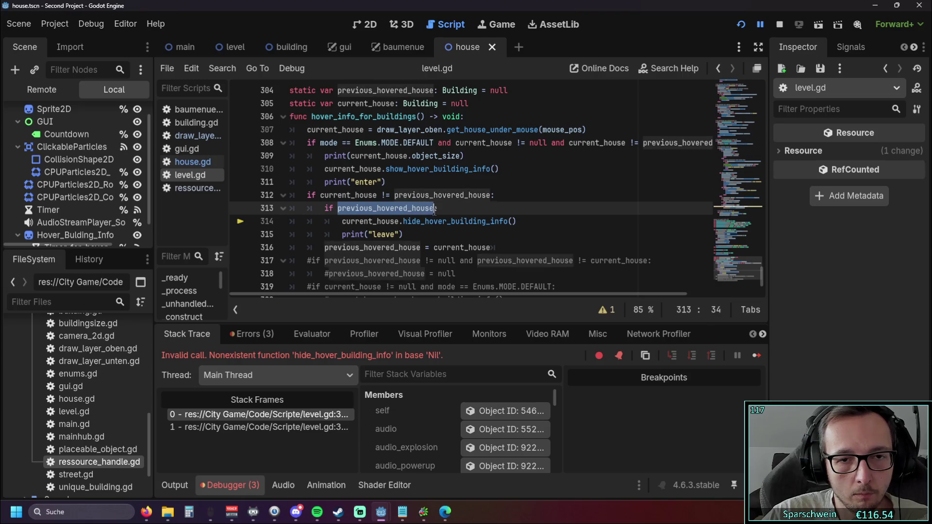
drag(342, 222, 400, 222)
key(ctrl+v)
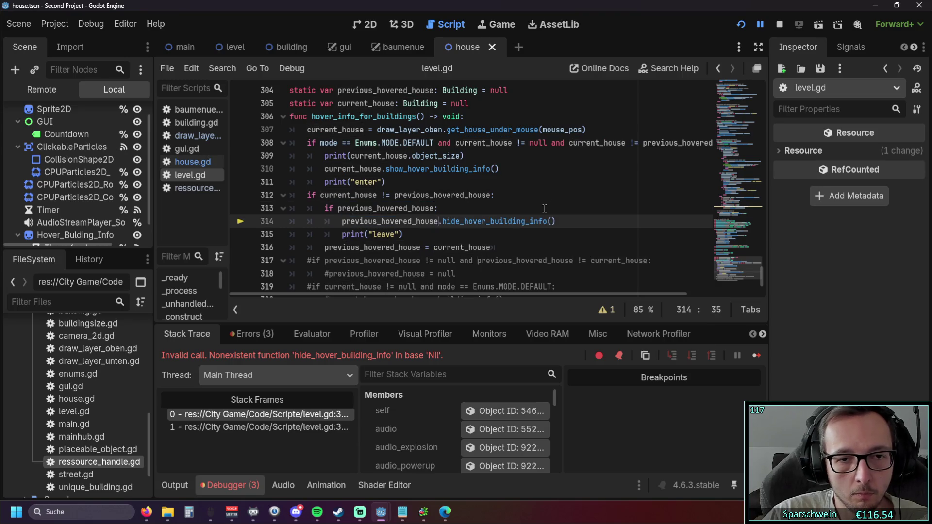
click(742, 24)
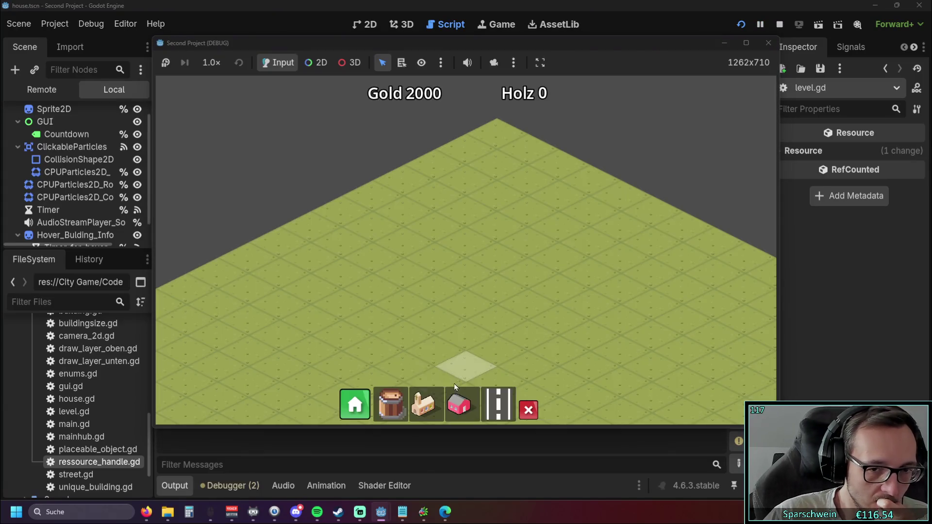
Step: Place three houses, hover them, and demolish the left one with the demolish tool
click(458, 395)
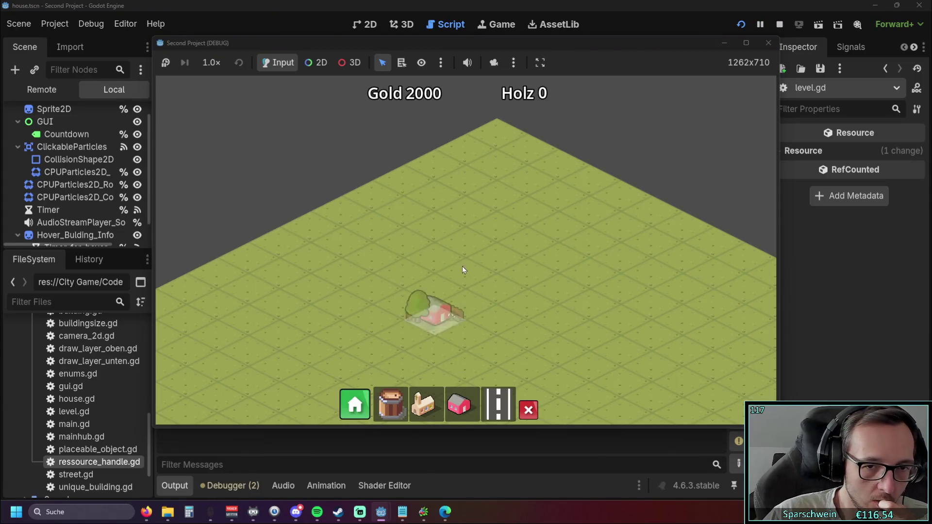
click(461, 268)
mouse_move(480, 266)
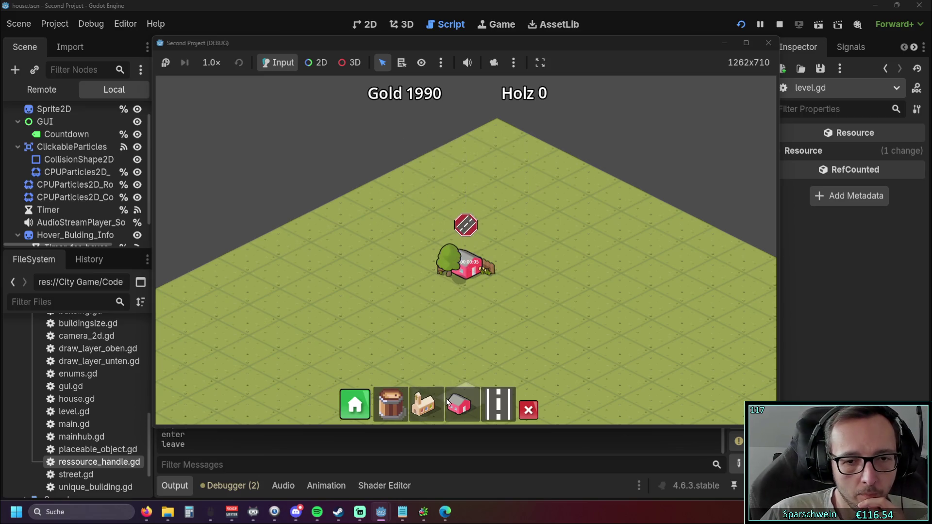
click(375, 290)
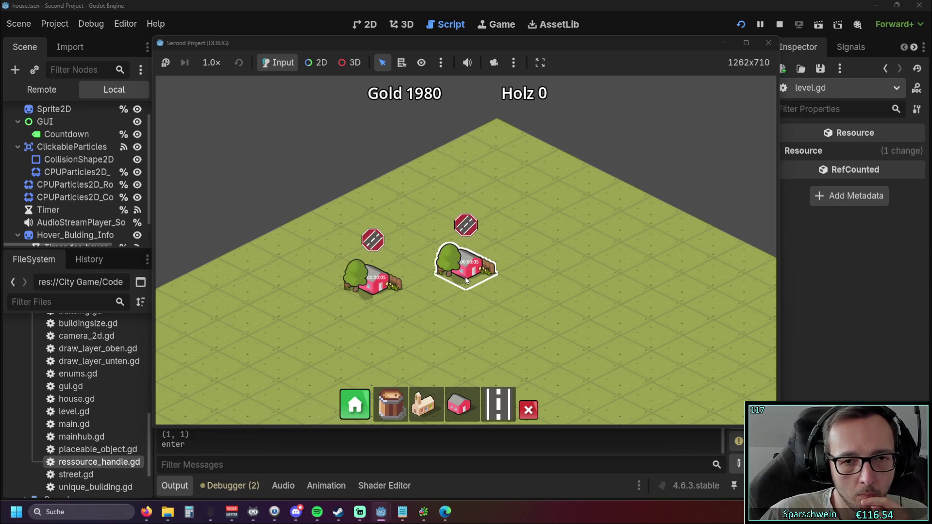
mouse_move(378, 290)
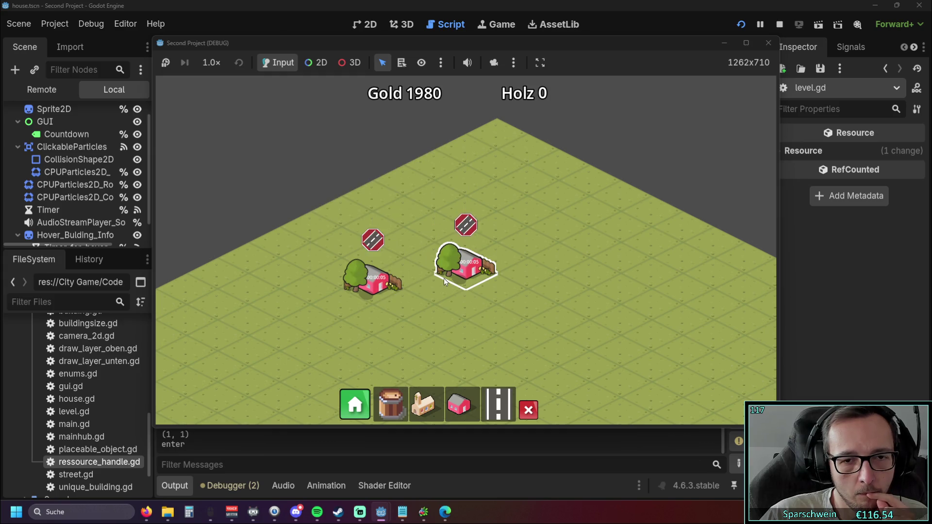
click(460, 401)
click(434, 284)
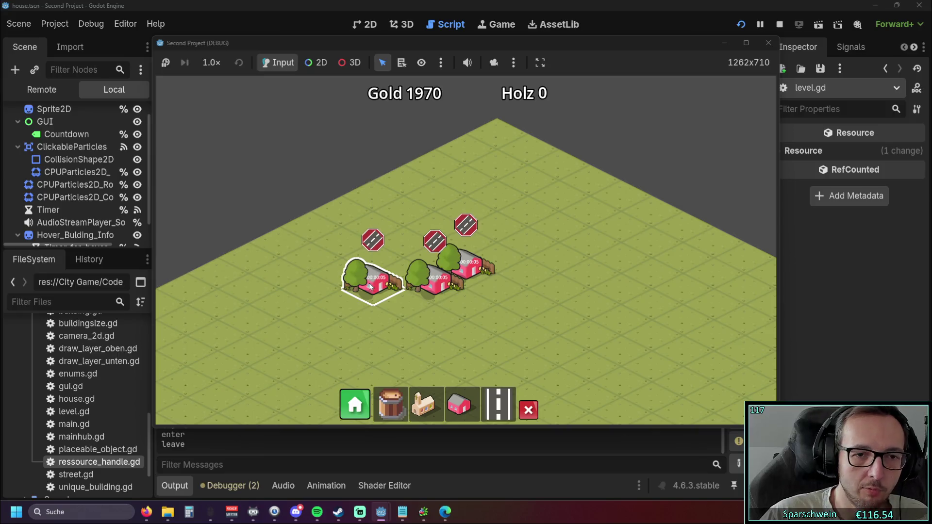
click(529, 412)
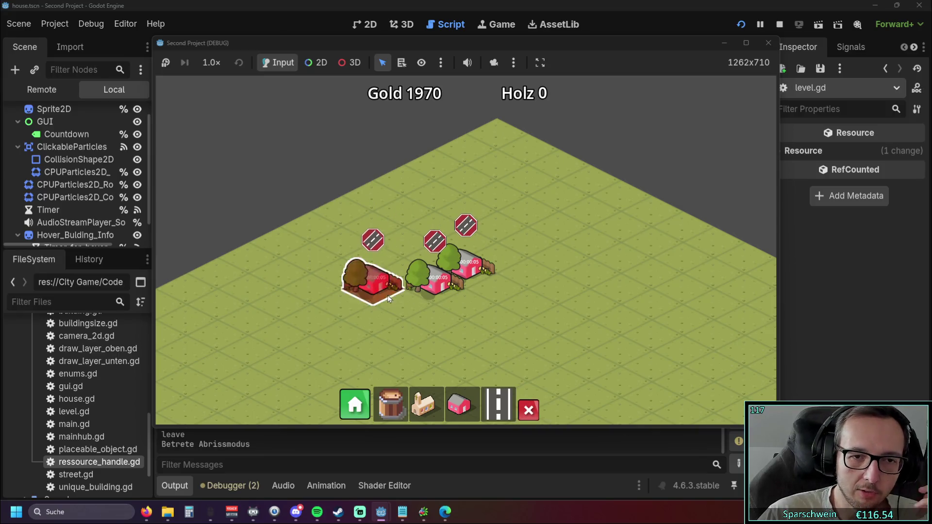
click(384, 287)
Step: Stop the game and delete the old commented-out hover code from level.gd
click(768, 43)
scroll(429, 292, down, 1)
scroll(428, 291, up, 1)
scroll(428, 291, down, 1)
mouse_move(428, 297)
mouse_down()
mouse_move(313, 236)
mouse_move(306, 210)
mouse_up()
key(BackSpace)
scroll(316, 227, up, 2)
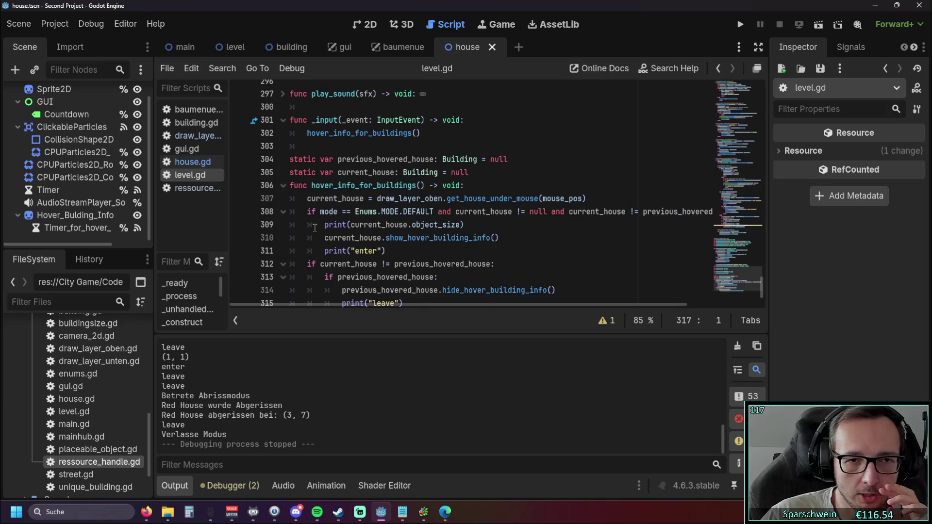
click(605, 225)
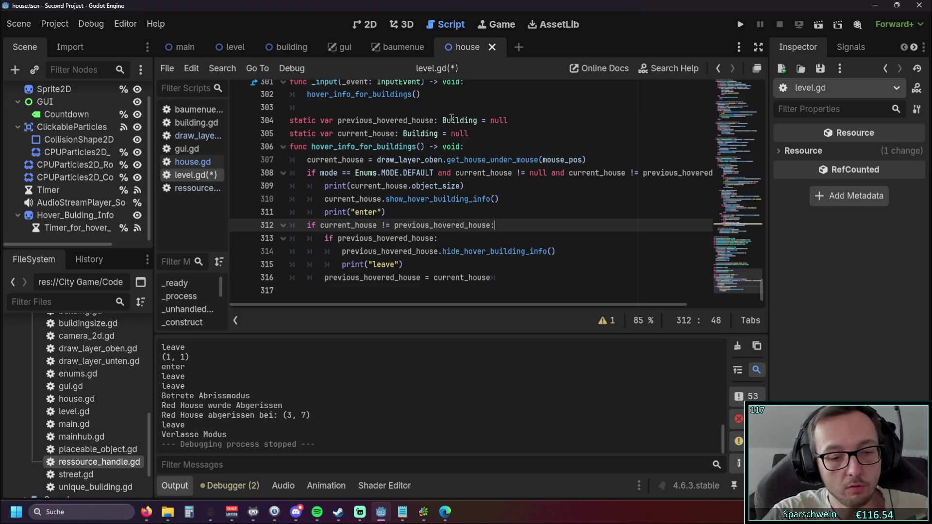
Step: Open Search Help with F1 and search for 'statis'
key(F1)
text(statis)
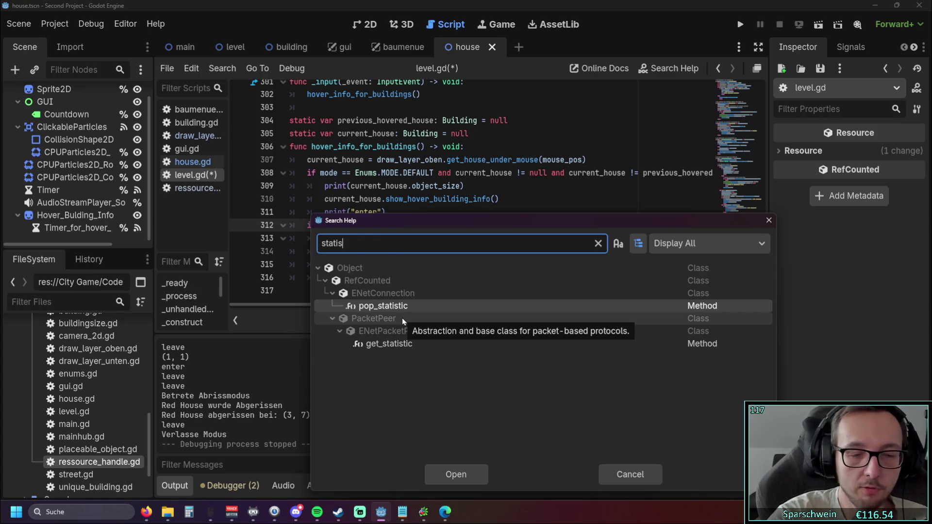
Step: Correct the help query to 'static', browse the matches, and close the dialog back to level.gd
key(BackSpace)
text(c)
scroll(395, 316, down, 3)
scroll(394, 318, down, 10)
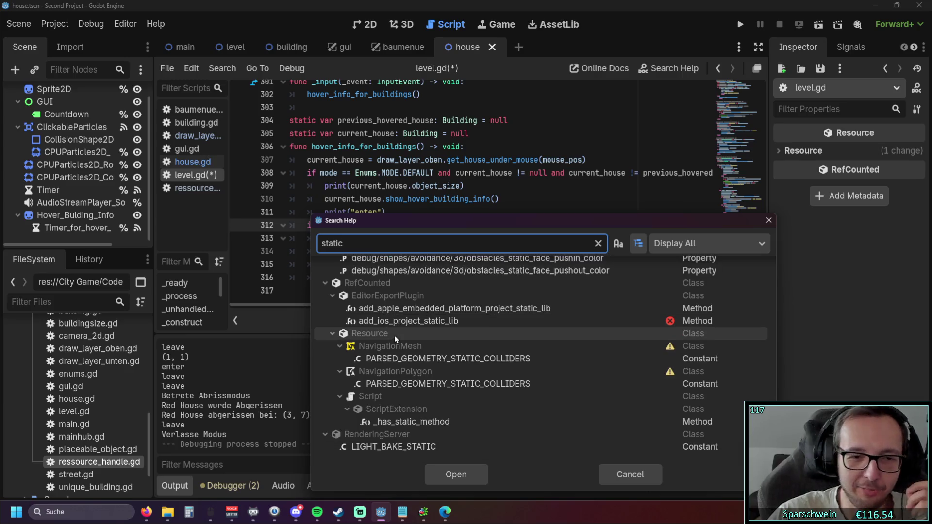
scroll(407, 349, up, 12)
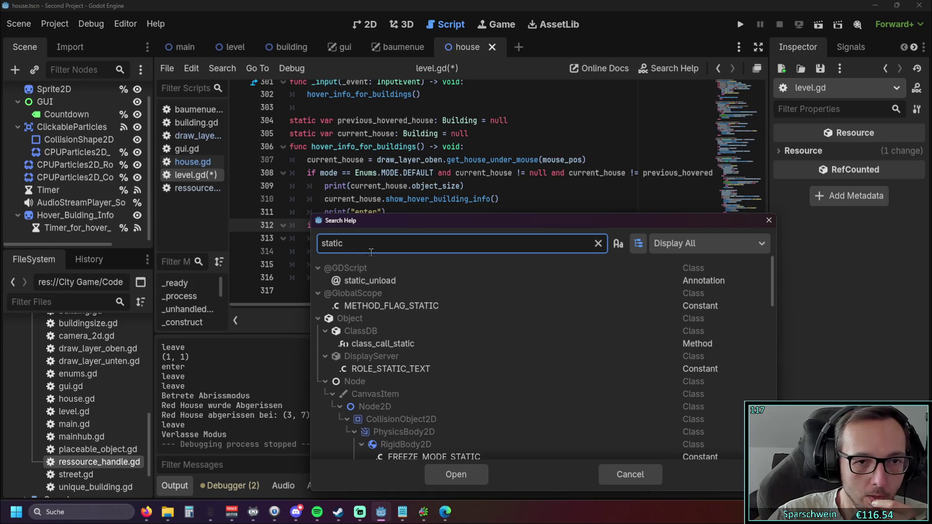
click(767, 221)
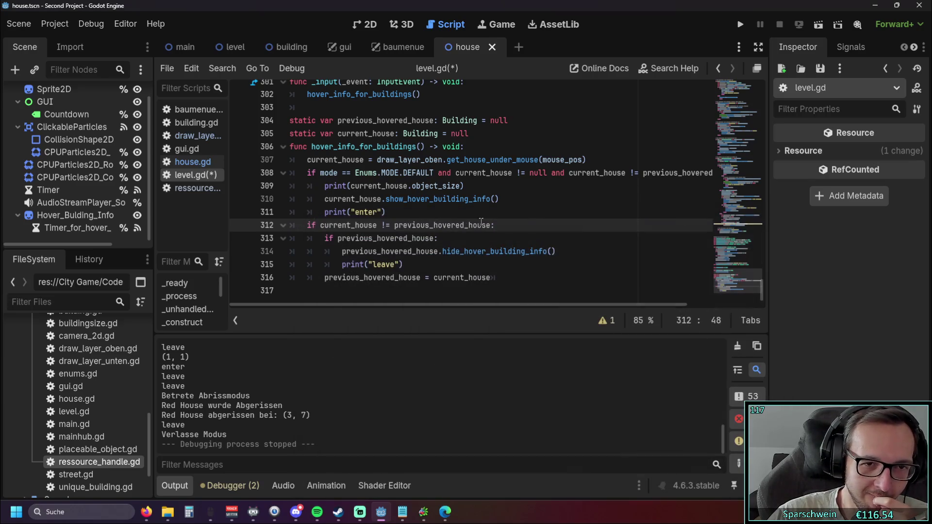
click(529, 210)
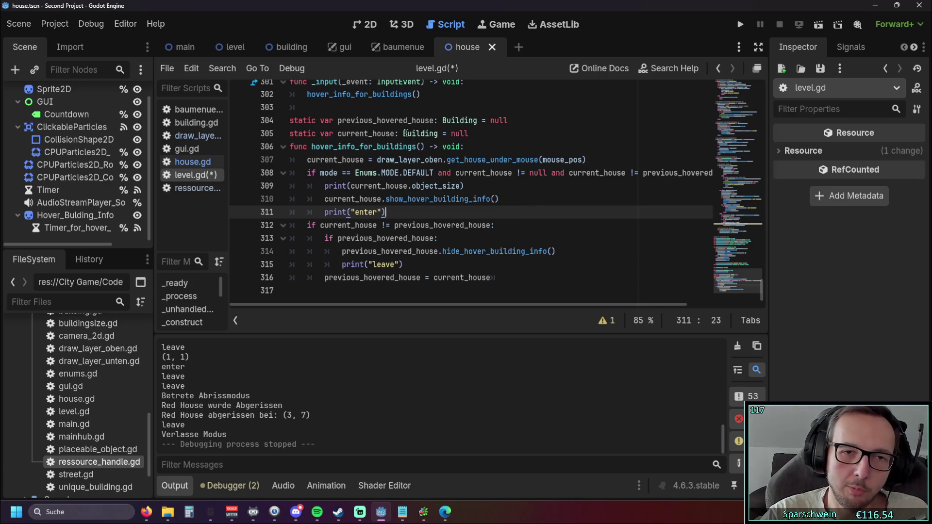
double_click(420, 133)
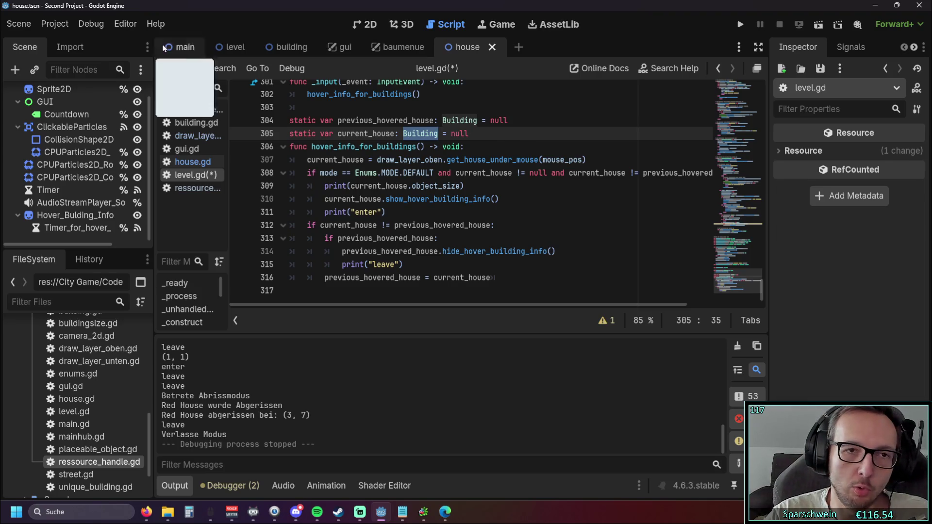
key(F1)
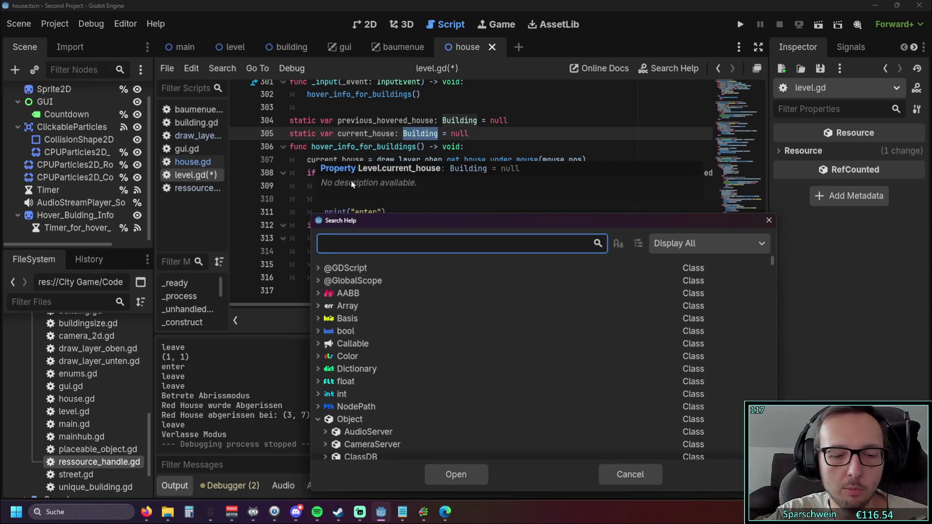
text(stati)
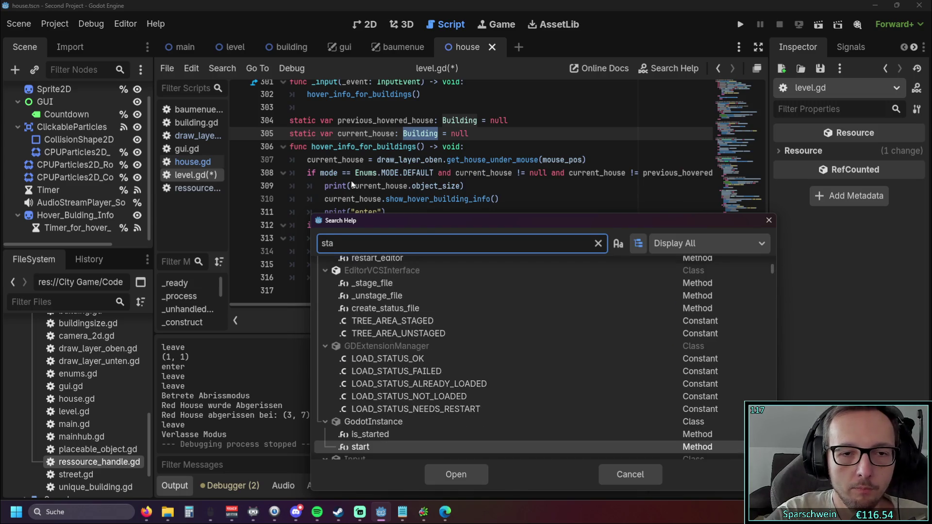
text(c)
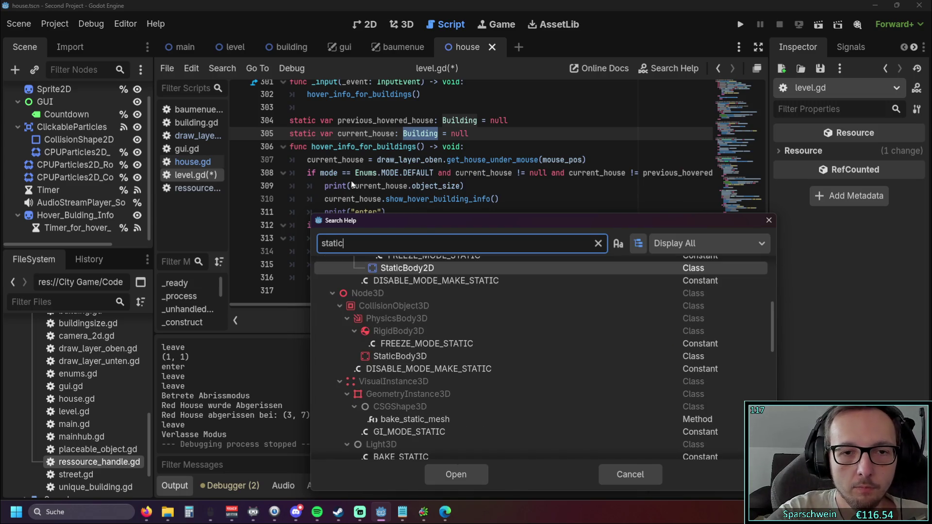
scroll(415, 326, up, 3)
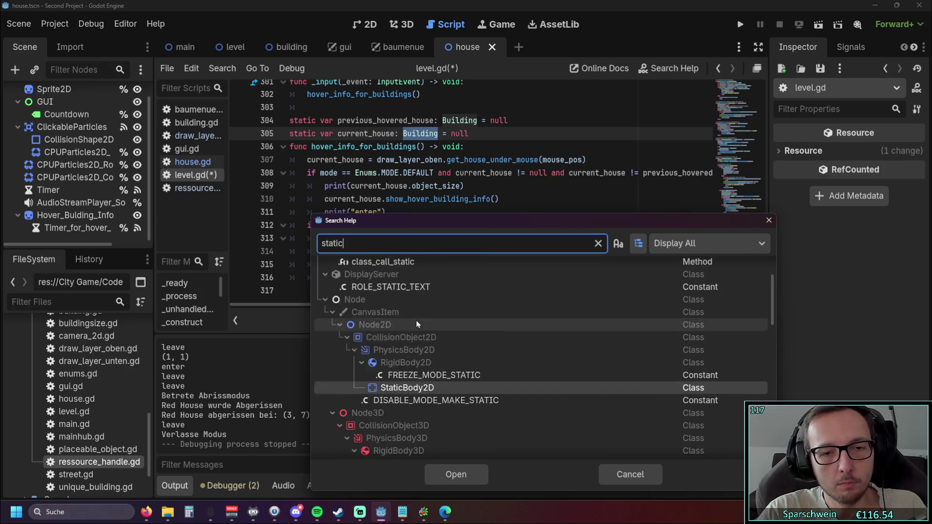
scroll(422, 323, down, 6)
scroll(429, 328, down, 2)
scroll(422, 328, up, 3)
scroll(431, 333, down, 8)
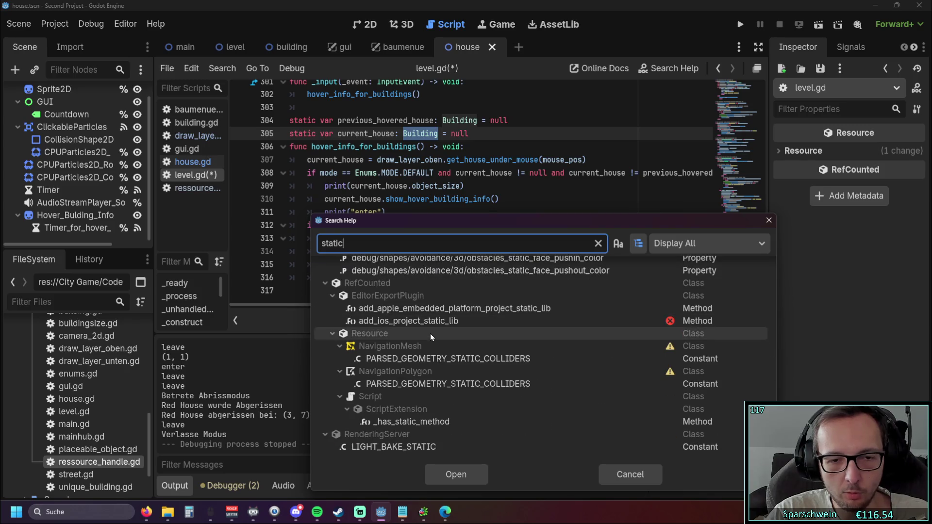
scroll(430, 333, up, 8)
scroll(468, 355, up, 4)
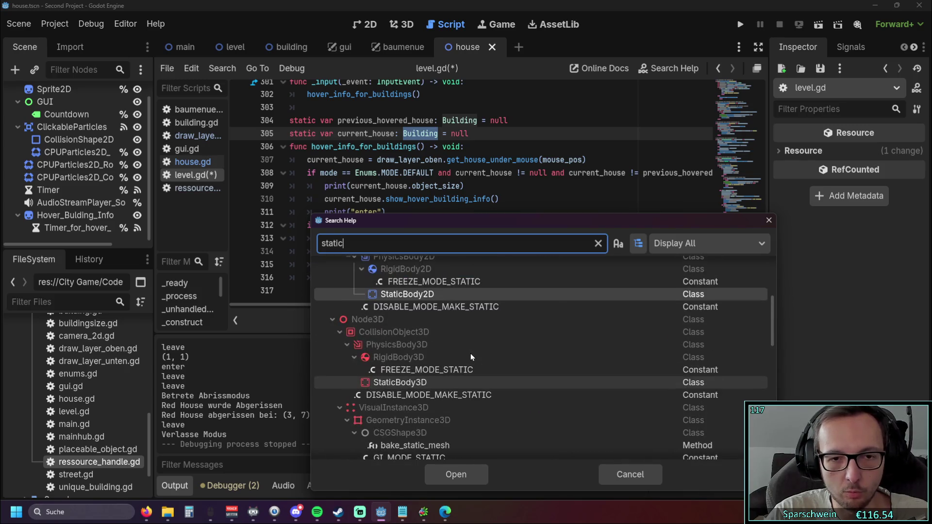
scroll(459, 381, up, 1)
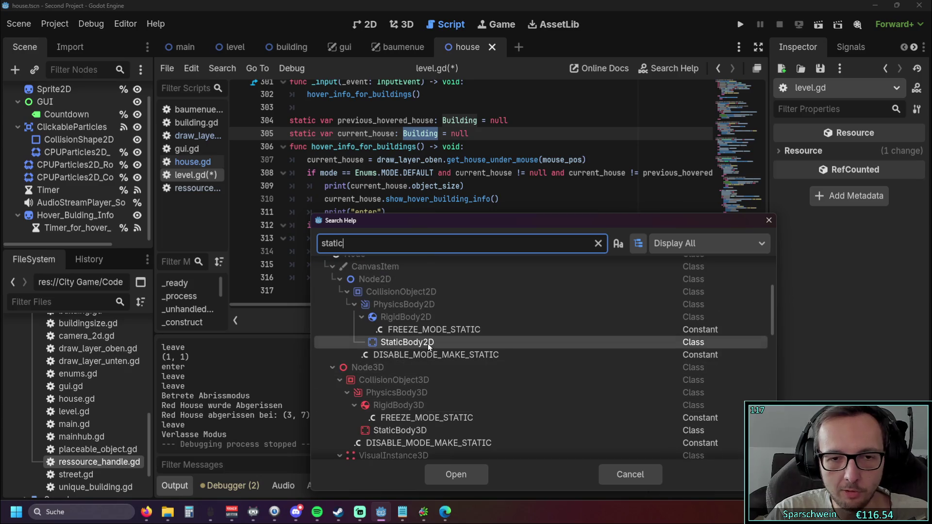
mouse_move(430, 346)
scroll(428, 347, down, 2)
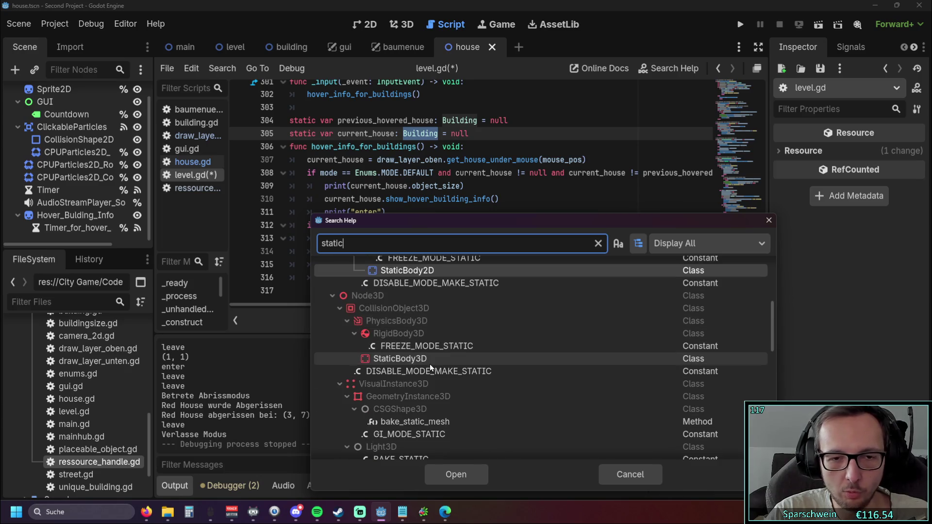
scroll(435, 361, up, 3)
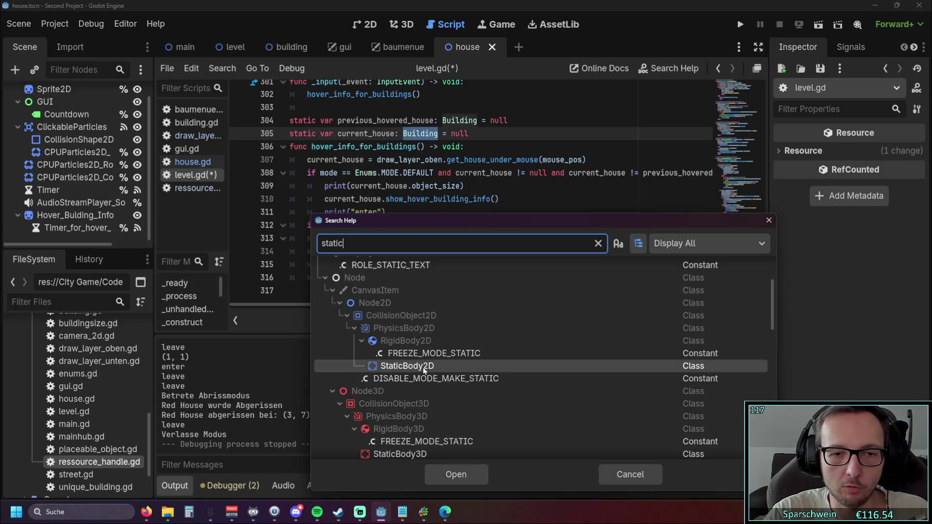
scroll(428, 362, up, 4)
scroll(426, 362, up, 1)
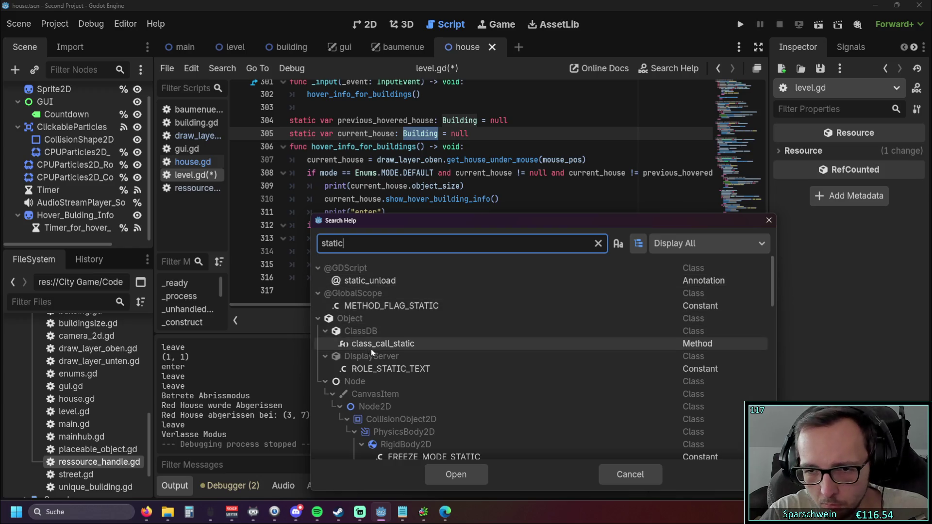
scroll(370, 348, down, 8)
scroll(415, 360, down, 10)
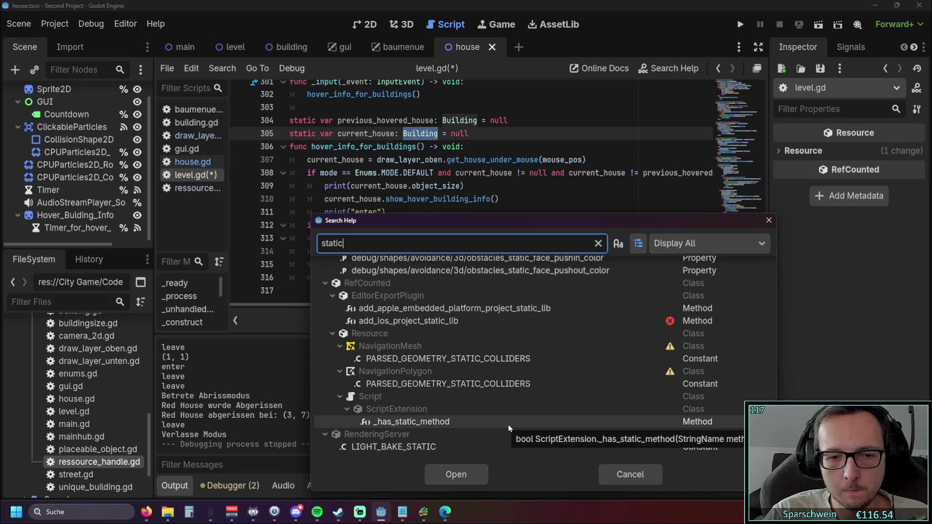
click(769, 220)
click(472, 226)
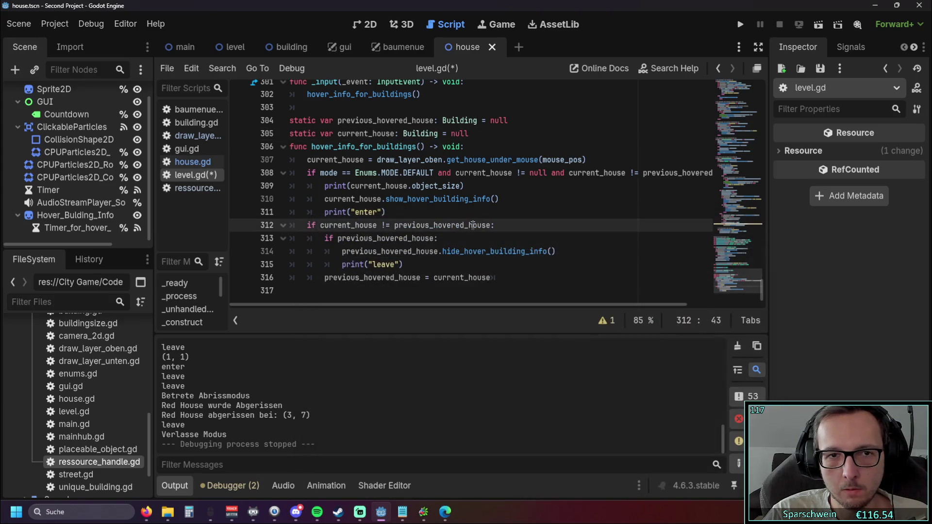
Step: Select the static current_house declaration on line 305 and switch to the web browser
scroll(473, 226, up, 1)
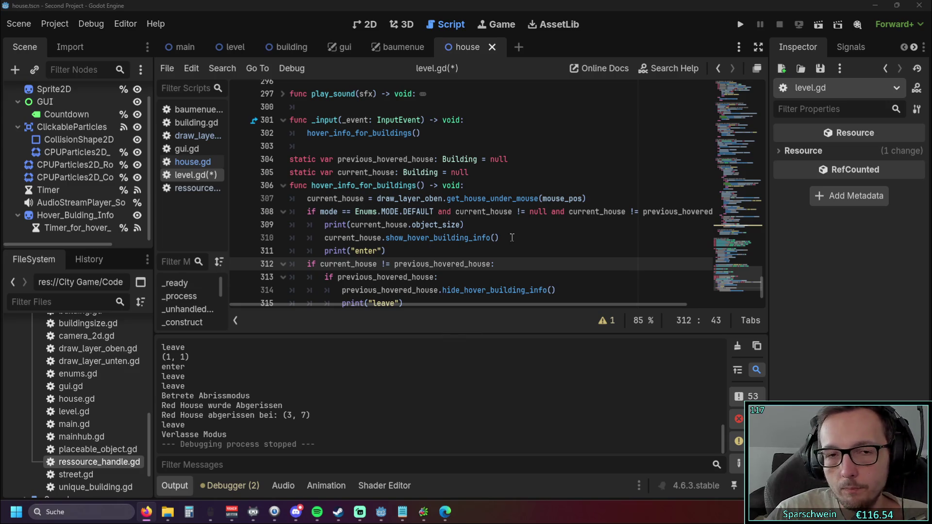
drag(469, 174, 290, 173)
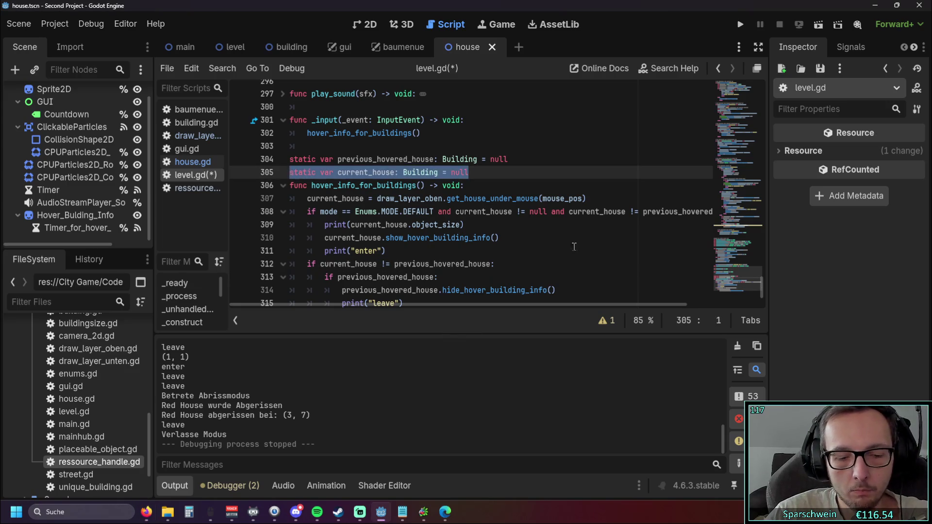
key(alt+Tab)
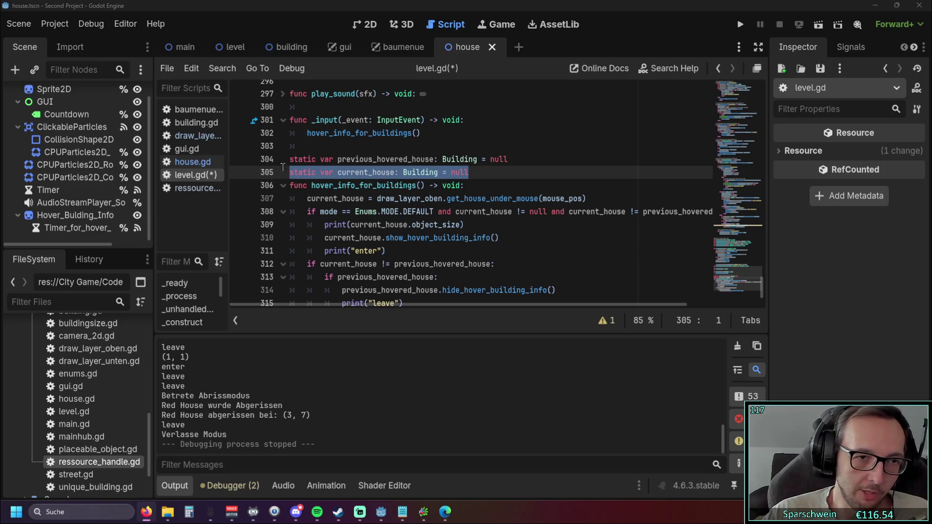
Step: Open house.gd and scroll to its show_hover_building_info and hide_hover_building_info functions
click(193, 161)
scroll(473, 188, up, 3)
scroll(473, 188, down, 4)
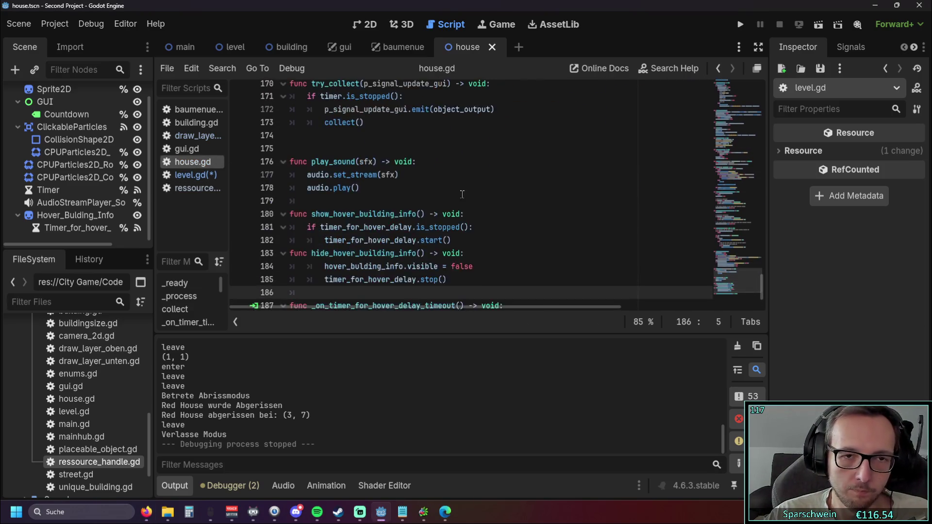
click(347, 164)
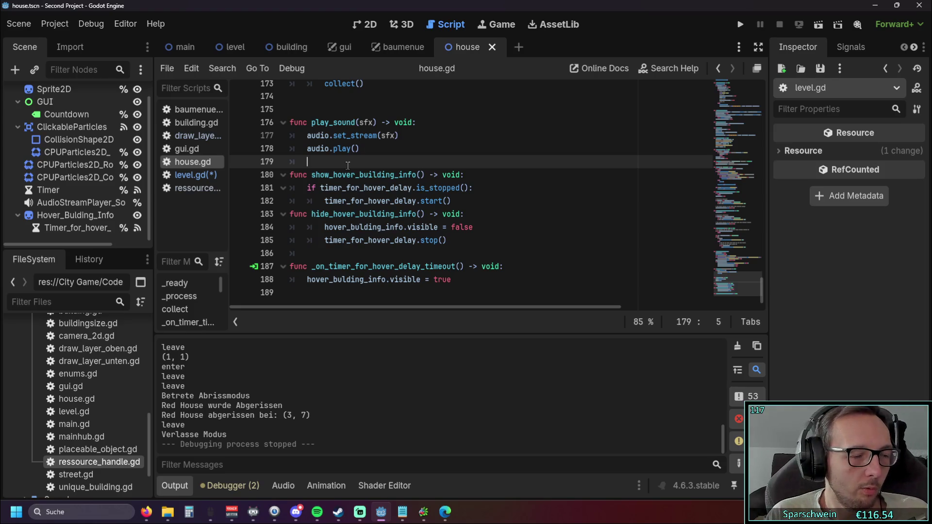
scroll(353, 162, up, 2)
scroll(353, 162, down, 2)
Step: Switch back to level.gd with lines 301–317 of hover_info_for_buildings in view
click(191, 175)
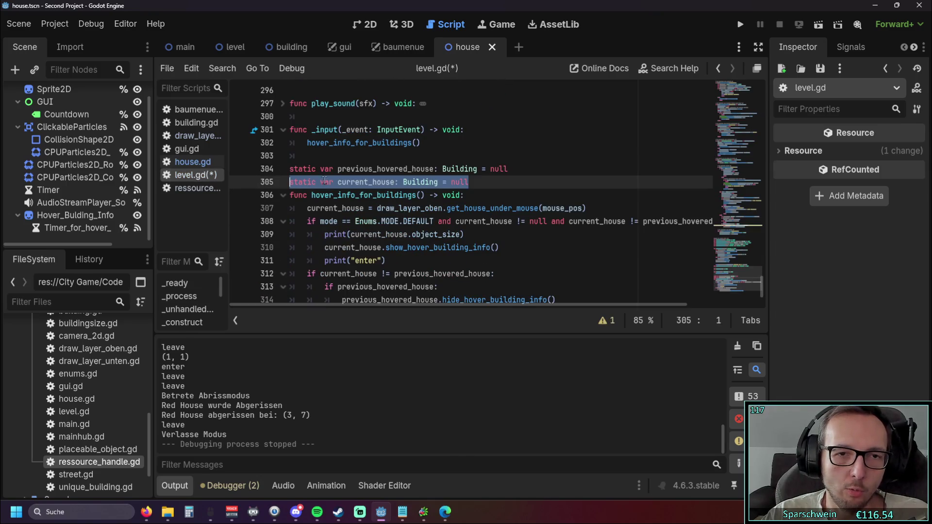
scroll(292, 184, down, 2)
click(562, 228)
scroll(561, 228, up, 2)
scroll(562, 227, down, 2)
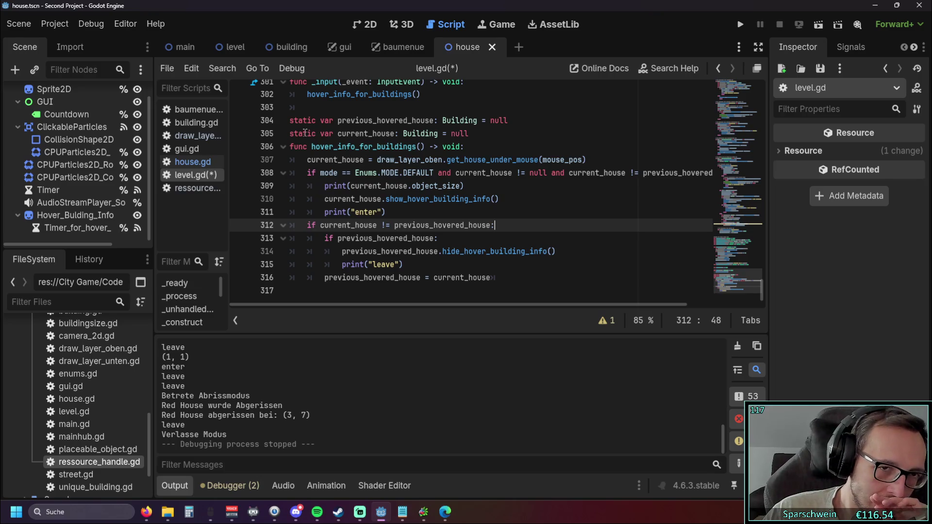
Step: Remove the 'static' keyword from the declarations on lines 304 and 305
click(290, 134)
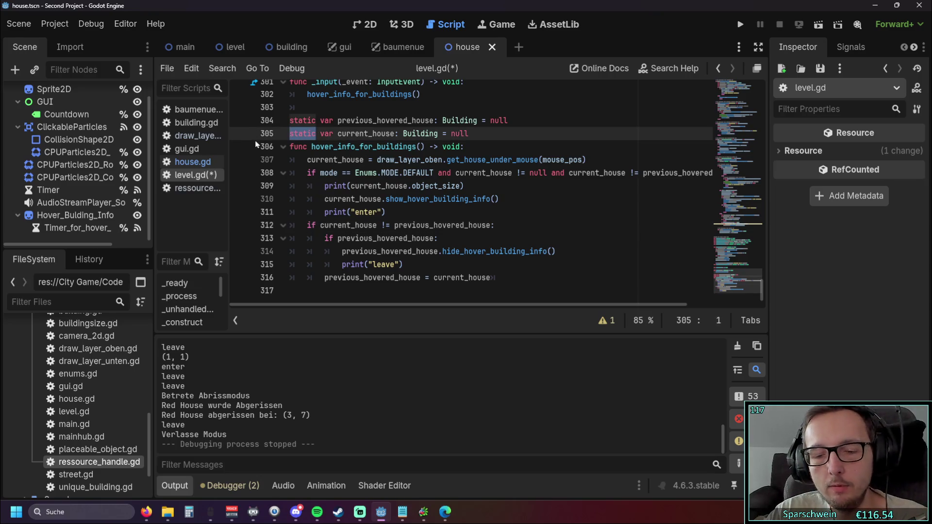
key(ctrl+Delete)
key(Delete)
double_click(303, 121)
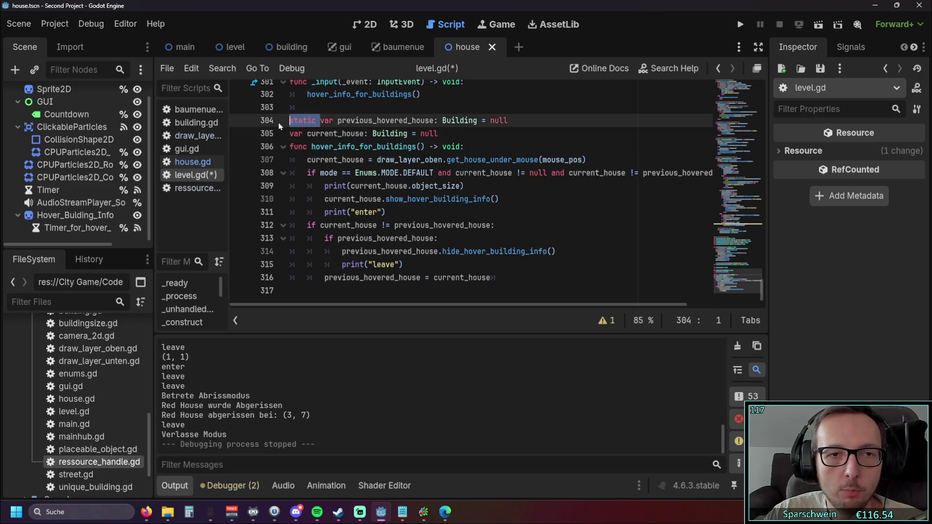
key(Delete)
key(Delete)
click(546, 159)
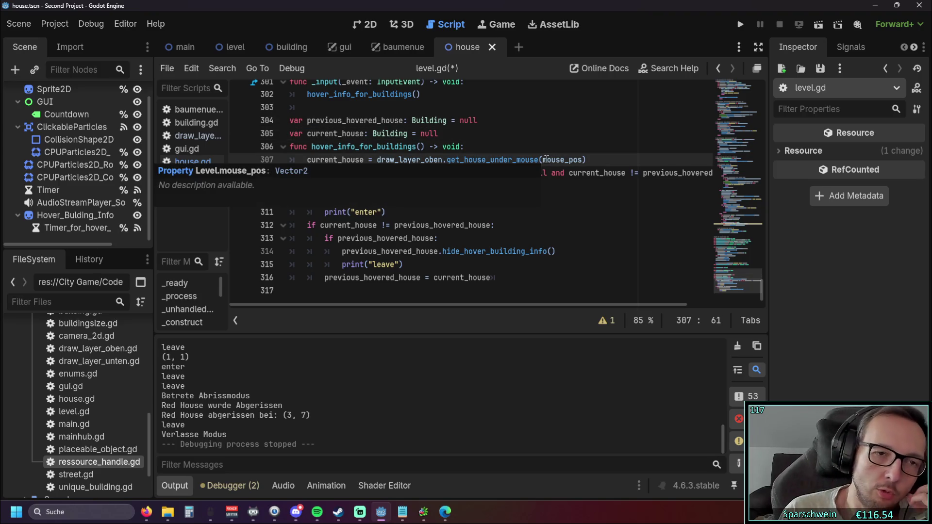
click(449, 121)
click(472, 132)
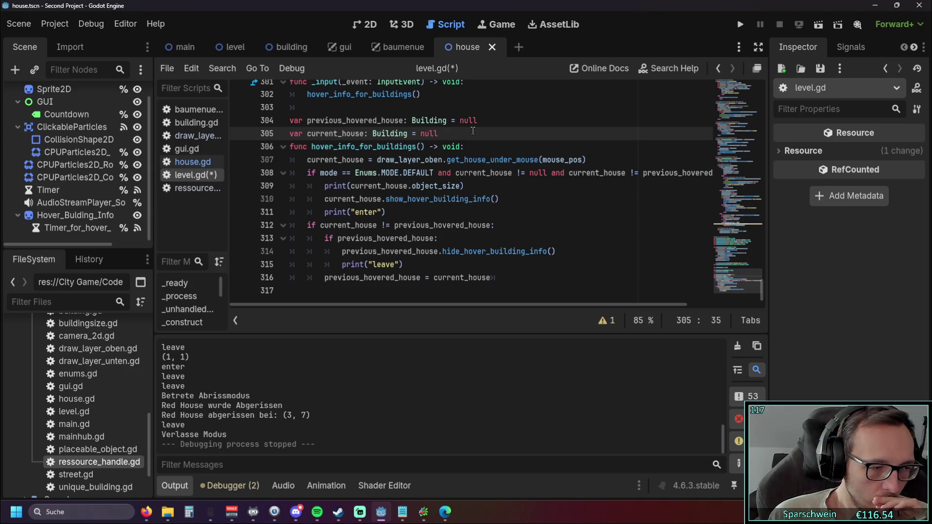
Step: Run the game, place a house on the grid, and hover it to check the info popup
click(740, 24)
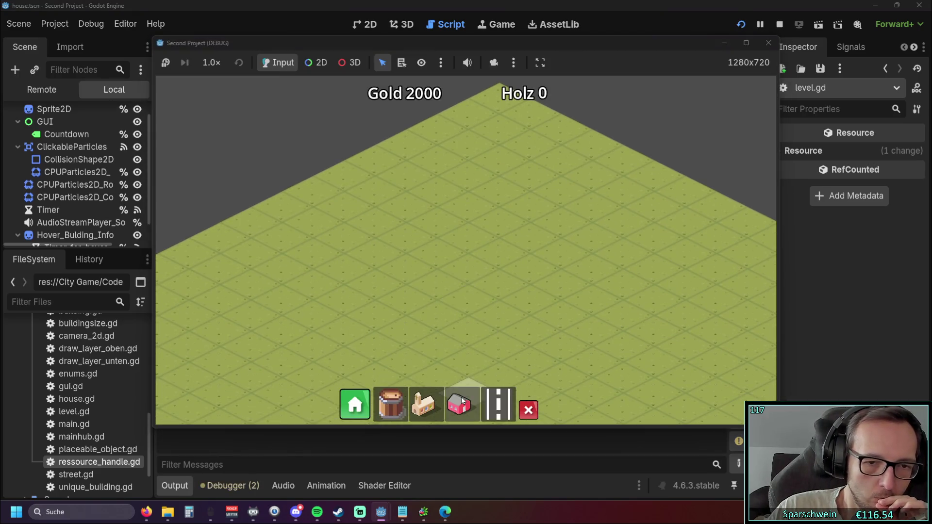
click(463, 401)
click(463, 271)
mouse_move(470, 264)
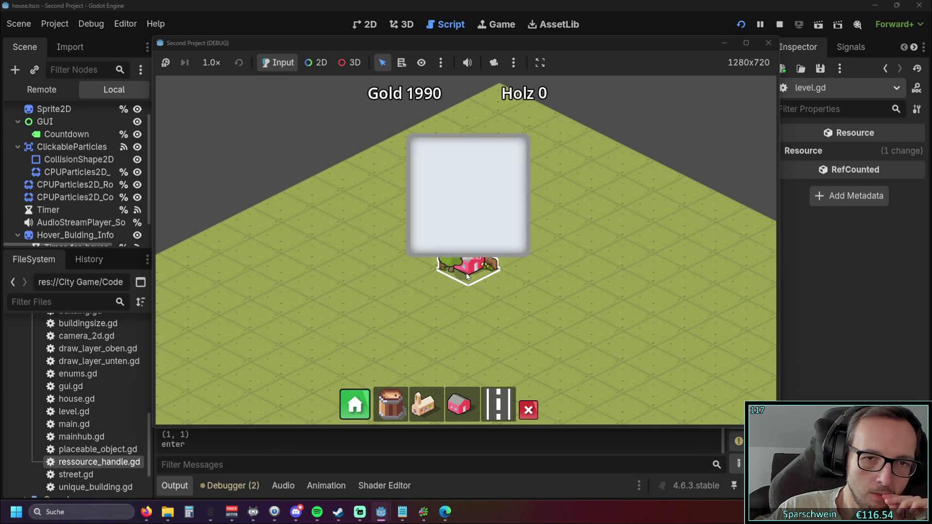
Step: Stop the hover test run and return to level.gd
click(769, 45)
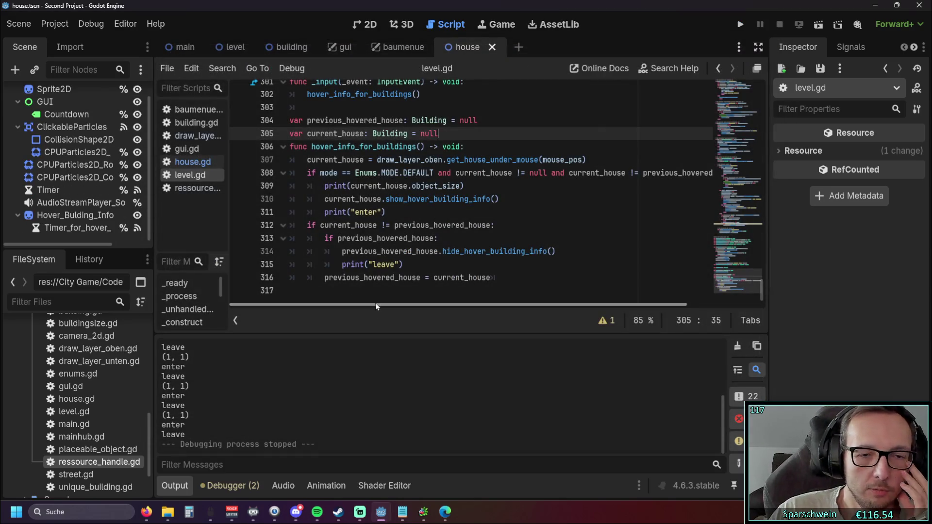
Step: Open draw_layer_oben.gd and scroll up to the color_deconstruct_preview() function
click(195, 138)
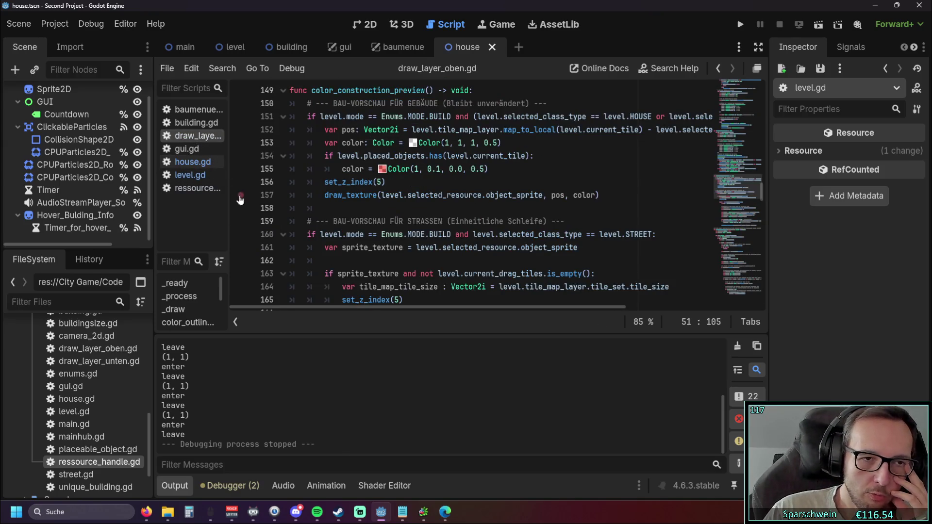
scroll(396, 230, up, 4)
scroll(396, 231, down, 2)
scroll(389, 223, up, 6)
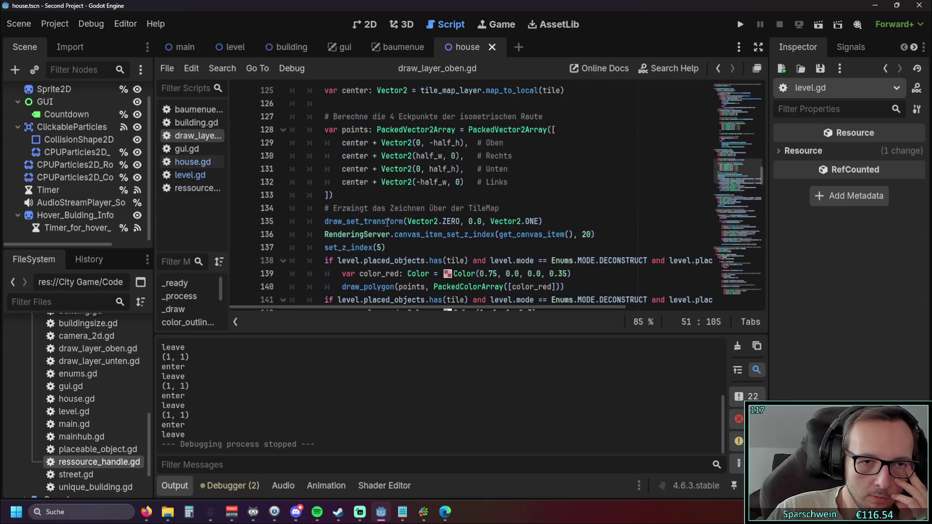
scroll(389, 226, down, 2)
scroll(388, 226, down, 1)
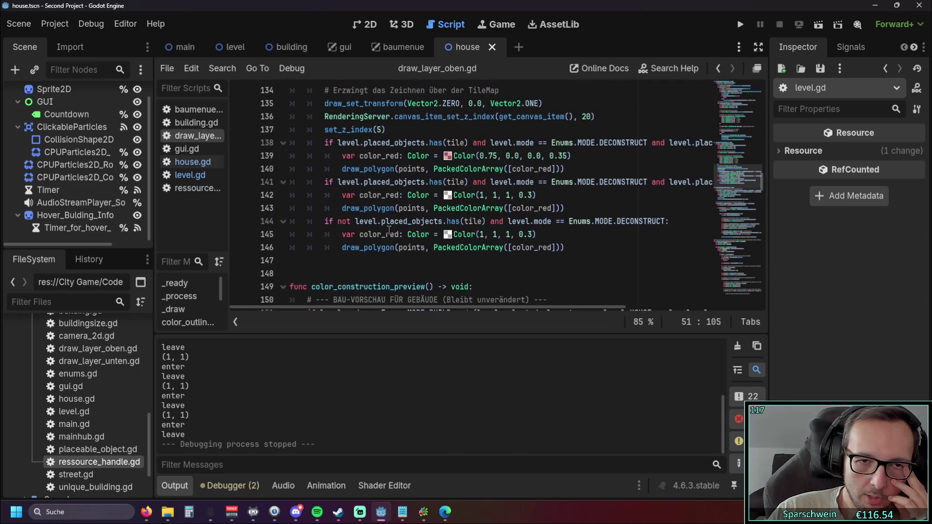
scroll(403, 272, up, 11)
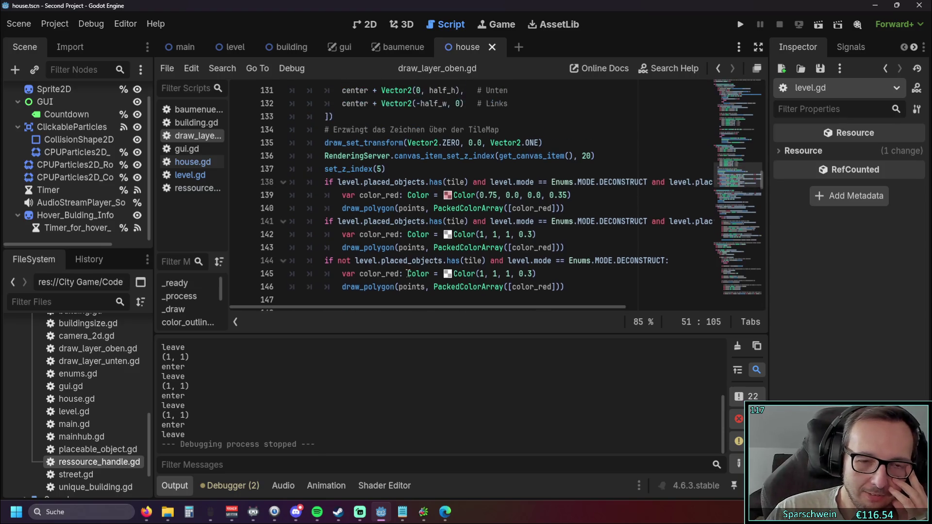
scroll(415, 267, up, 6)
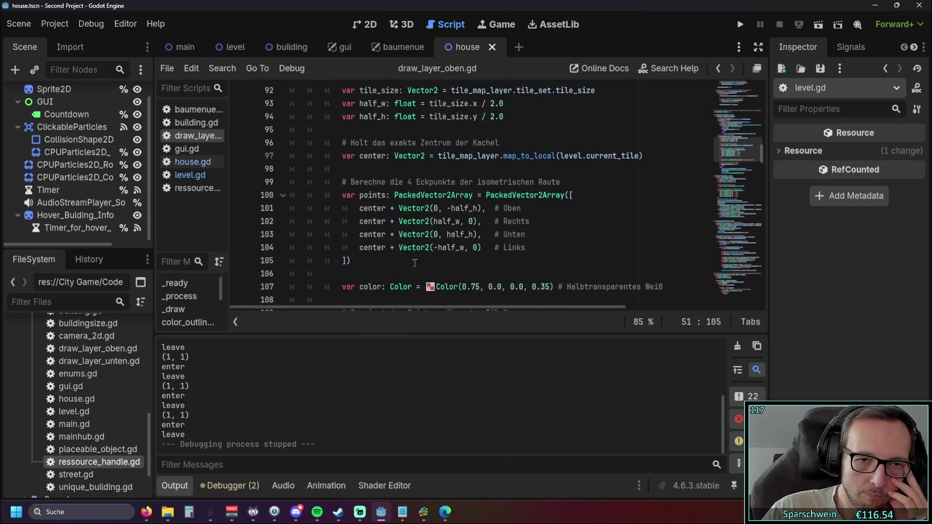
scroll(417, 261, up, 3)
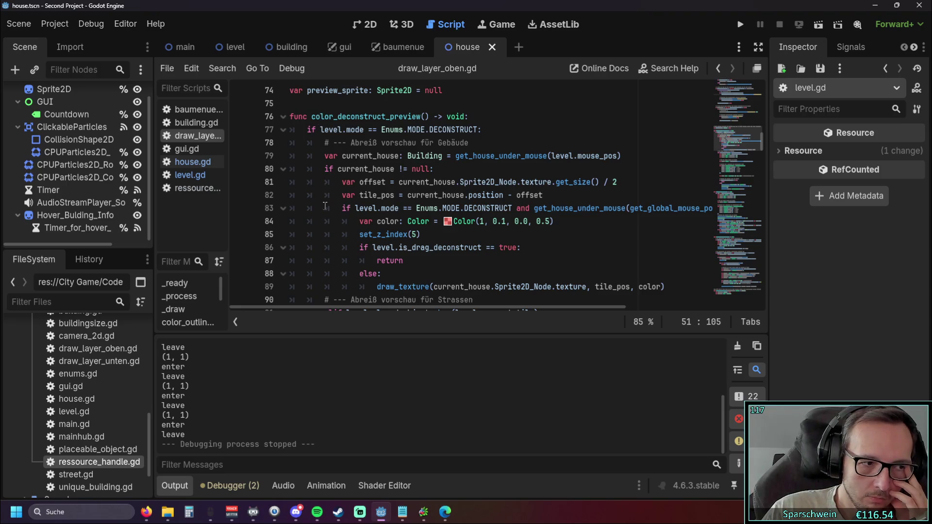
mouse_move(366, 210)
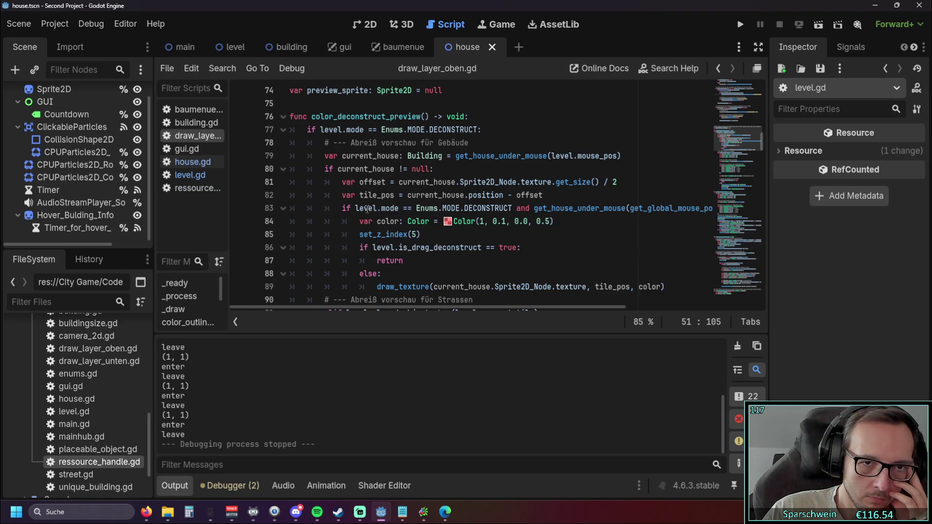
scroll(365, 210, up, 1)
Step: Add print("hi") as the first line of color_deconstruct_preview
click(482, 158)
key(Return)
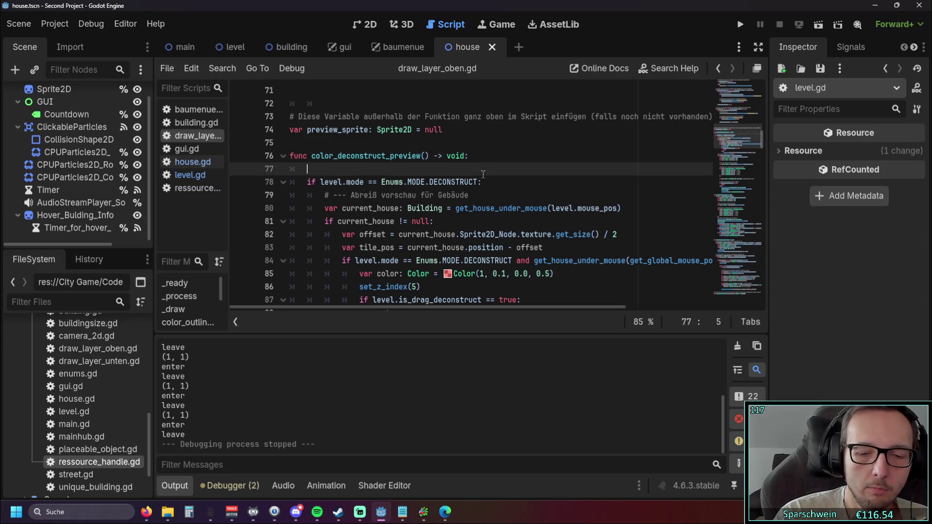
text(pri)
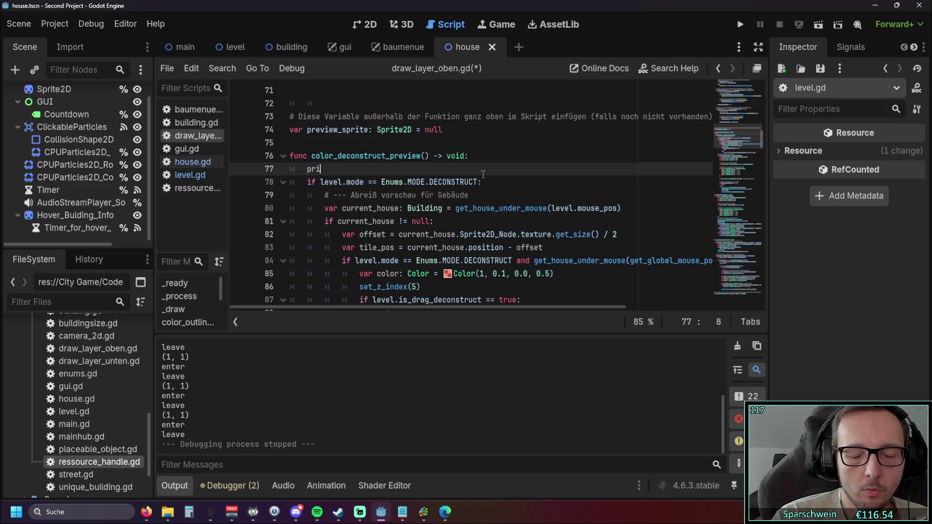
text(nt(")
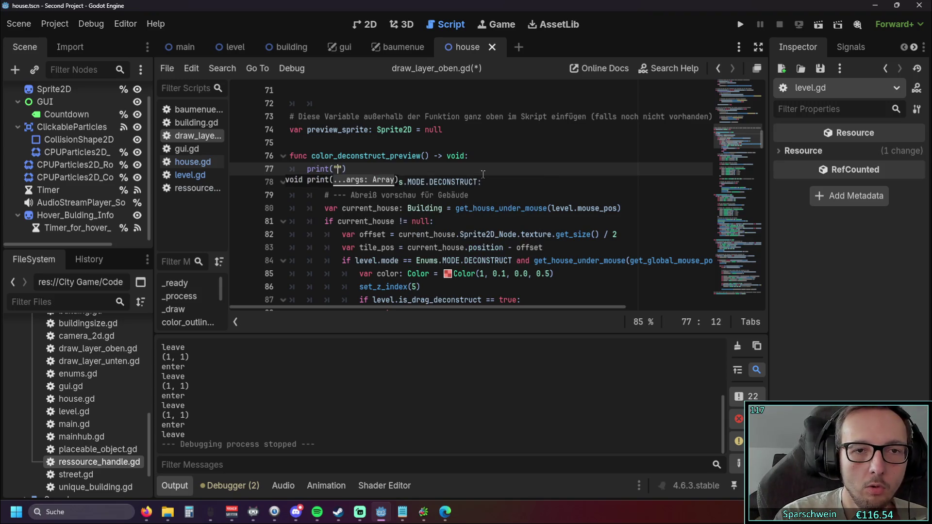
text(hi)
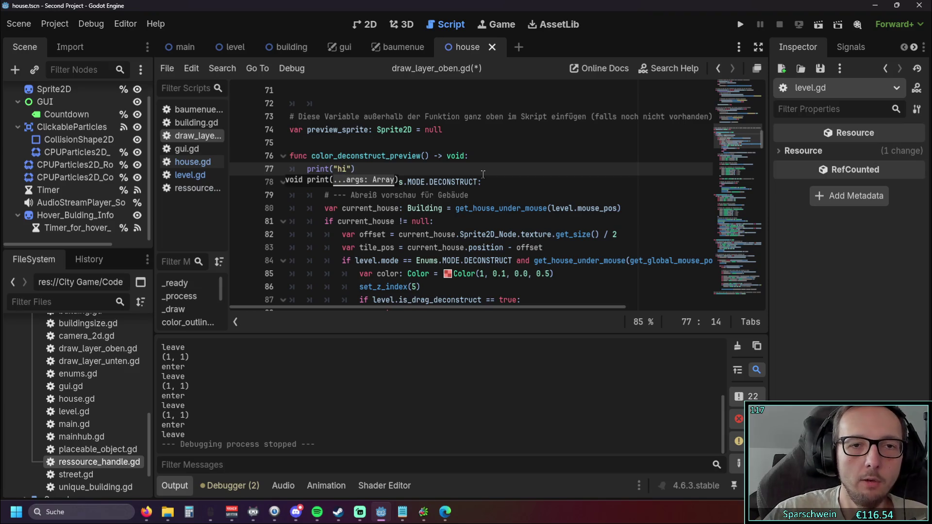
Step: Run the project, check the Output for repeated hi lines, then close the game
click(739, 26)
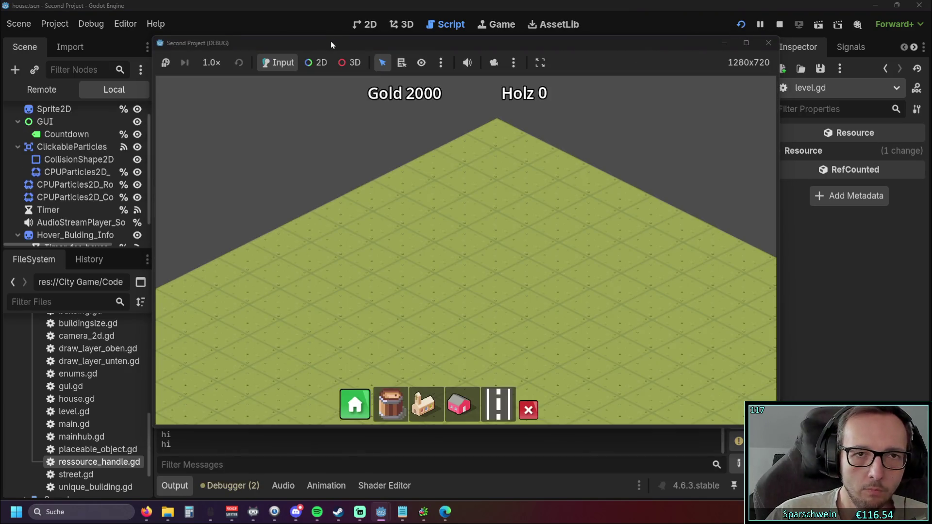
drag(331, 41, 613, 48)
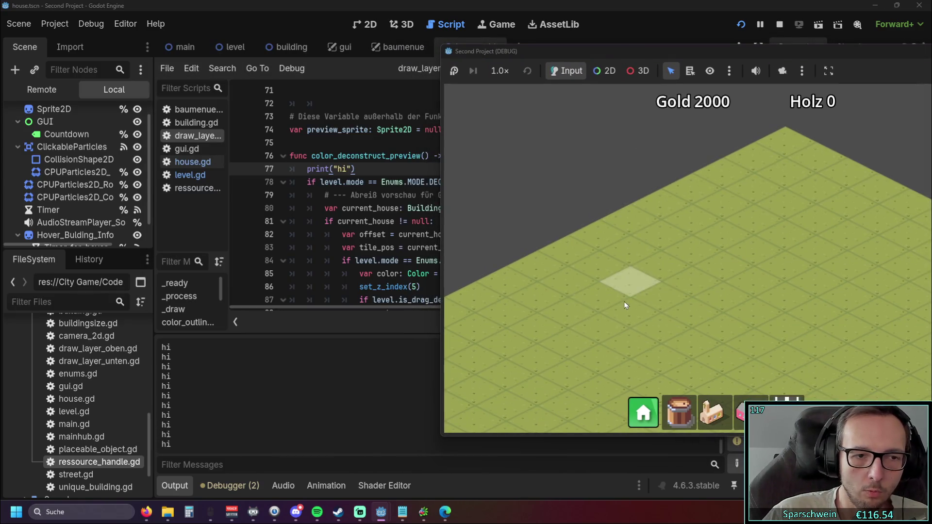
drag(653, 57, 444, 54)
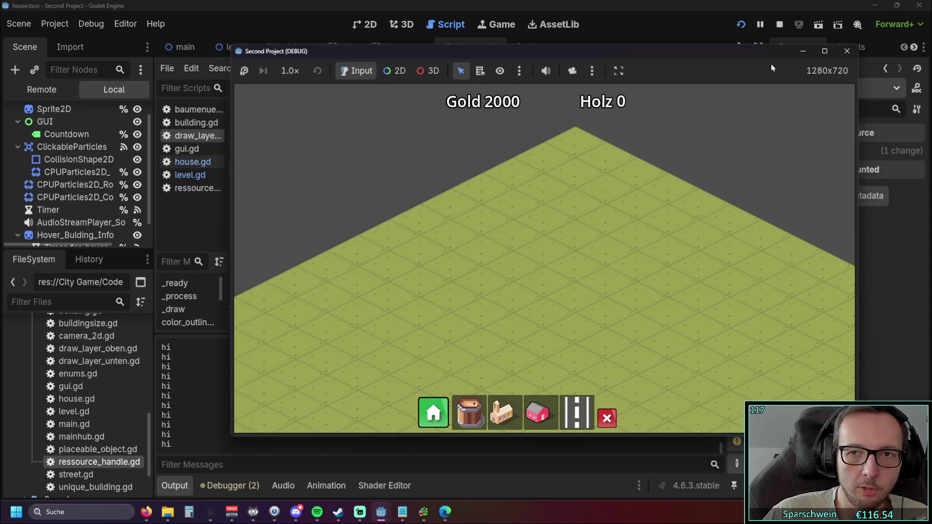
click(841, 53)
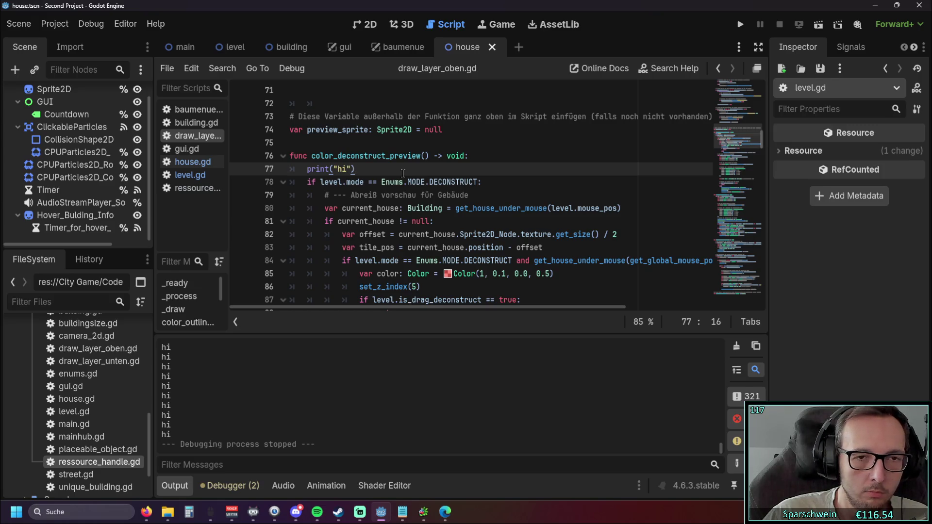
Step: Remove the print("hi") line from the function start and undo the stray if line
drag(402, 173, 274, 167)
key(ctrl+c)
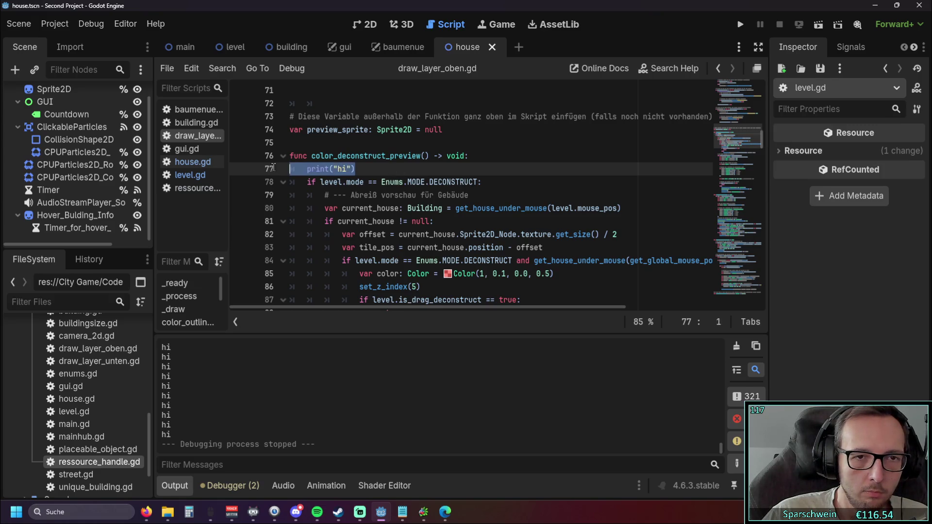
key(BackSpace)
key(BackSpace)
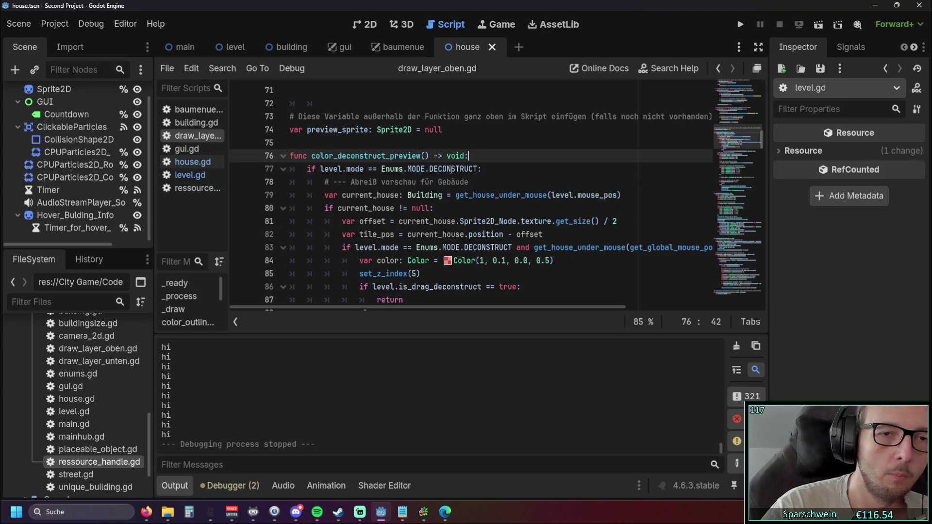
click(505, 169)
key(Return)
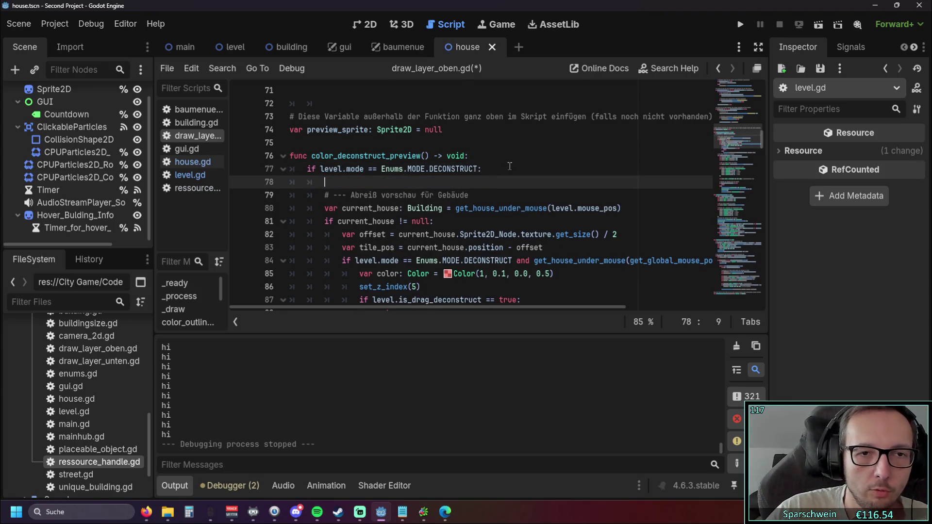
text(if)
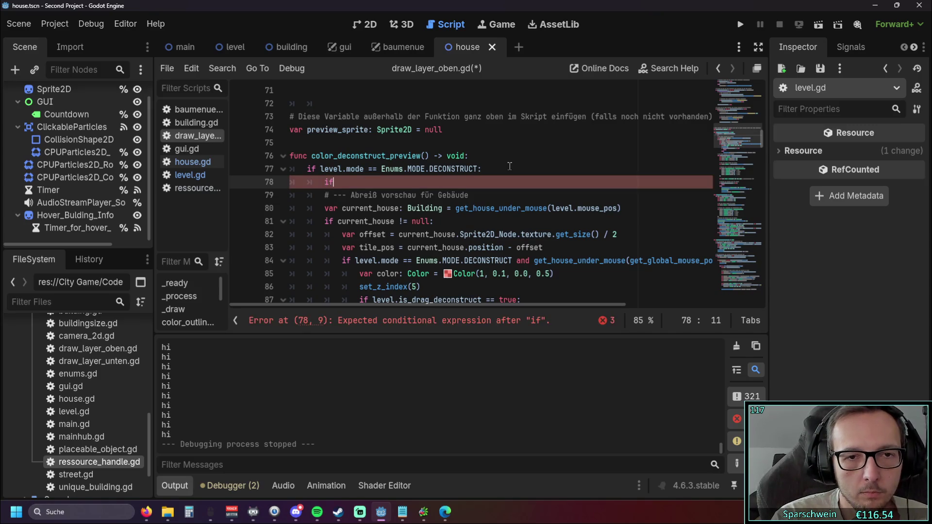
key(ctrl+z)
key(ctrl+z)
key(ctrl+z)
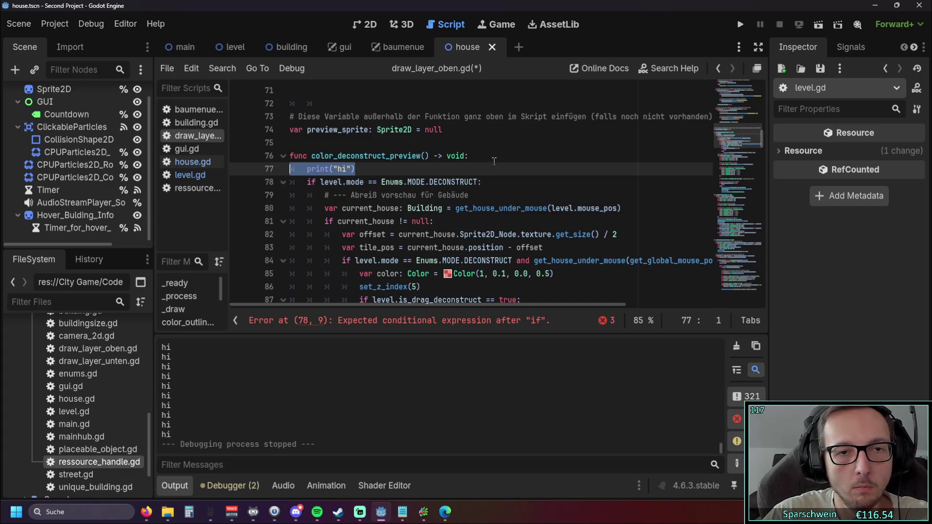
key(ctrl+z)
key(ctrl+z)
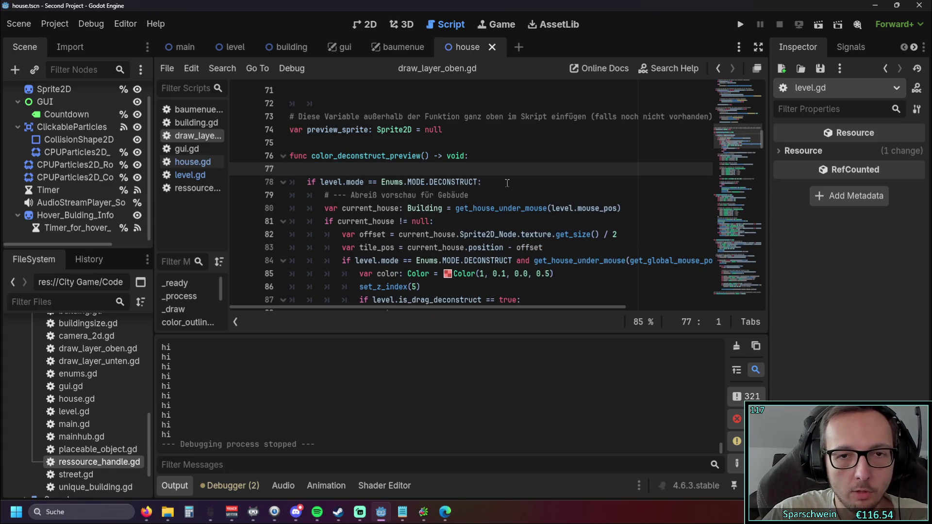
key(ctrl+z)
Step: Paste print("hi") under the DECONSTRUCT mode check, fix its indentation, and run with F5
key(Return)
key(ctrl+v)
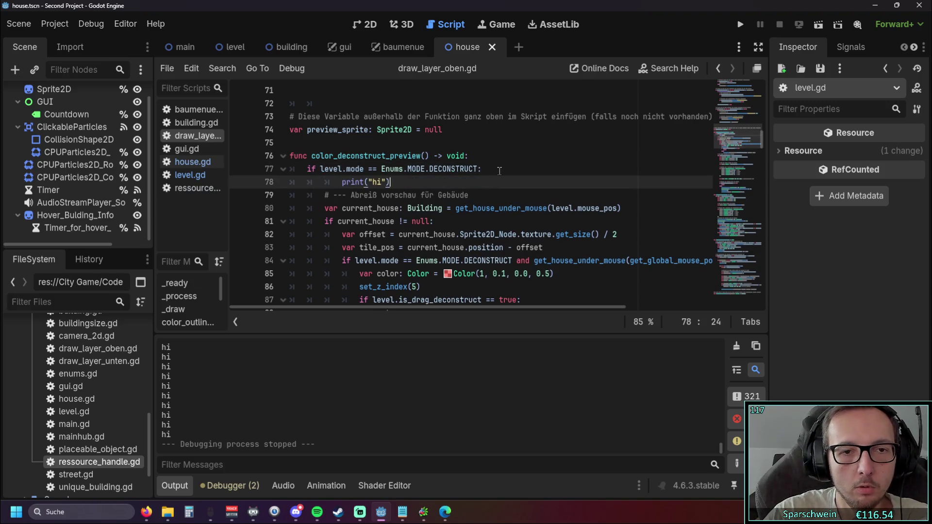
key(shift+Tab)
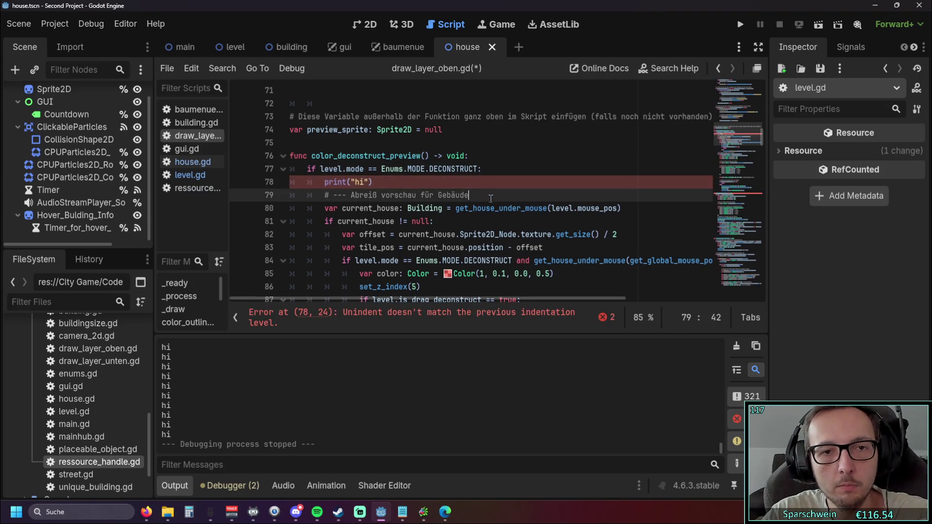
key(F5)
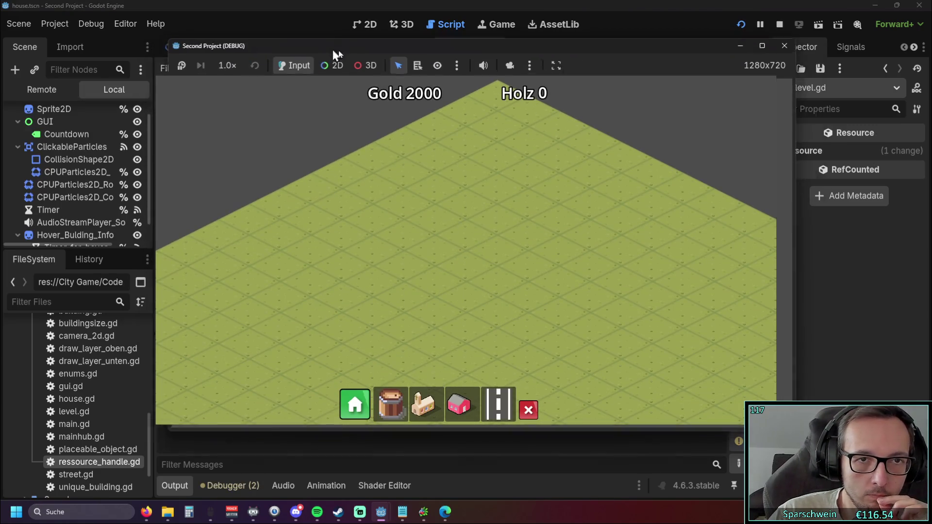
Step: Place a red house, switch to demolition mode to see repeated hi output, then stop the game
drag(352, 42, 573, 48)
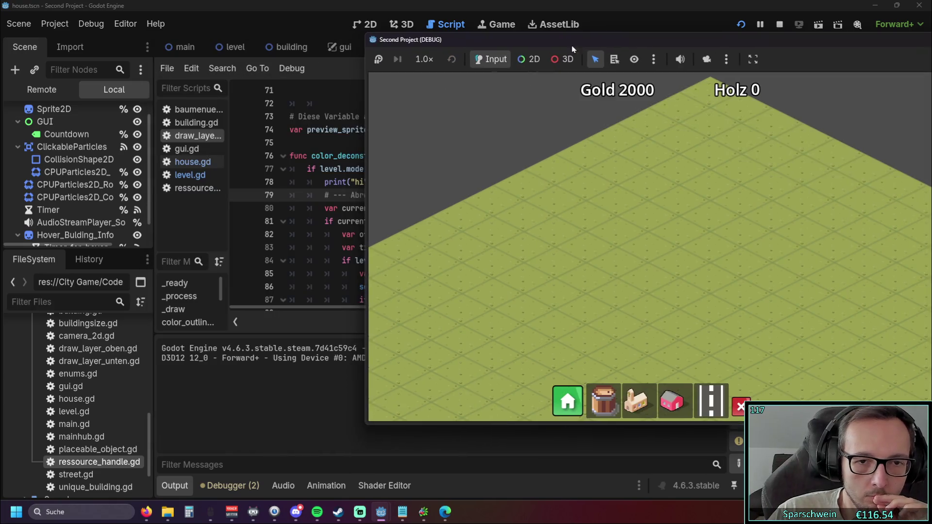
click(672, 401)
click(611, 245)
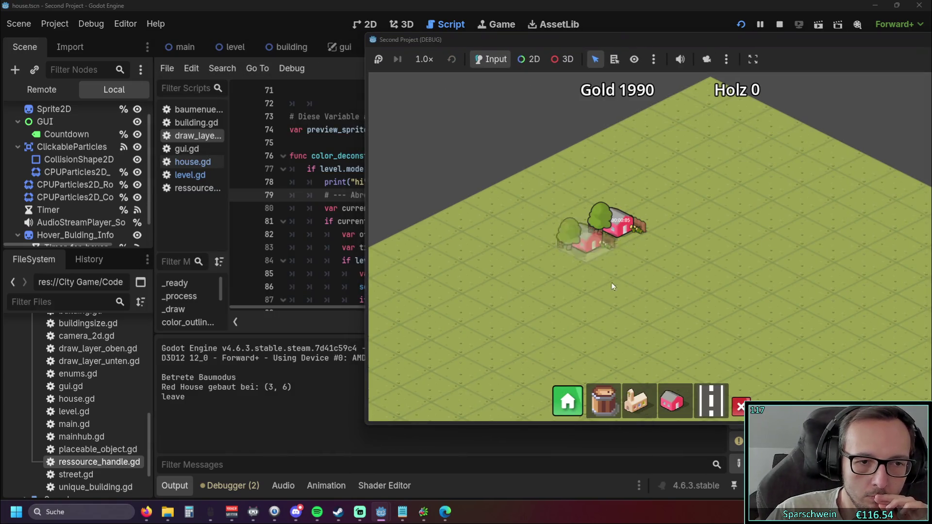
click(741, 407)
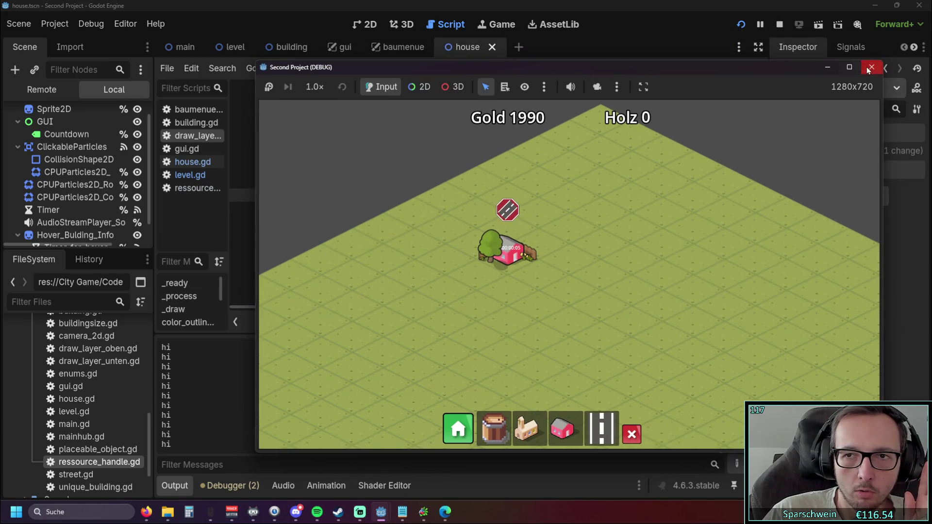
click(871, 69)
click(438, 181)
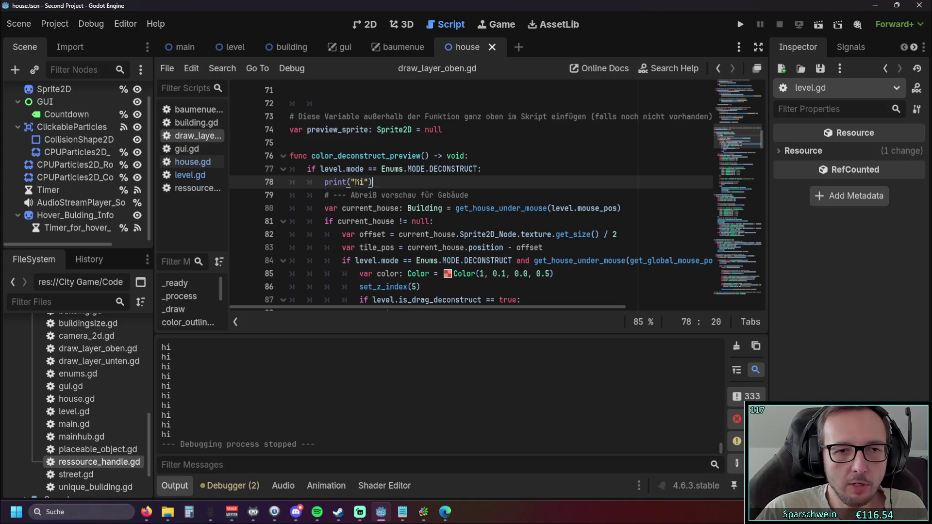
Step: Delete the print("hi") line 78 and launch the game again
drag(371, 181, 290, 182)
key(BackSpace)
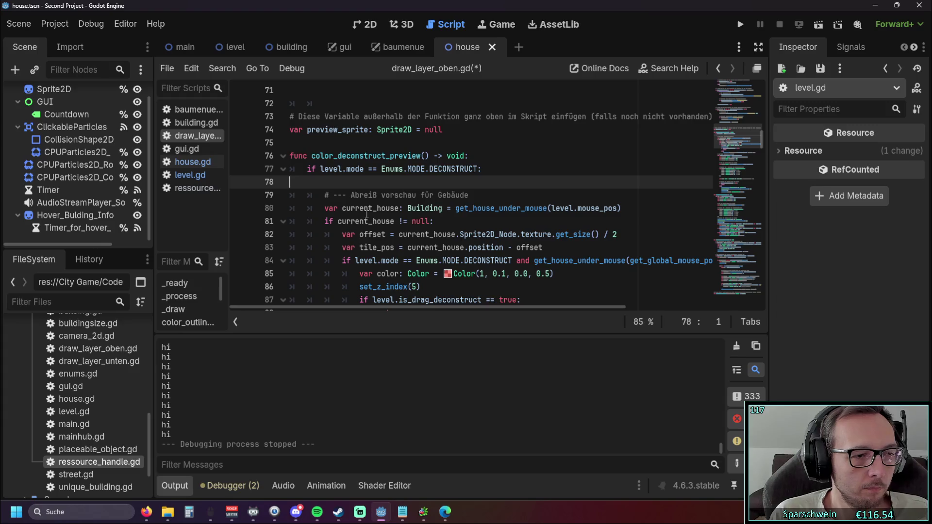
click(740, 24)
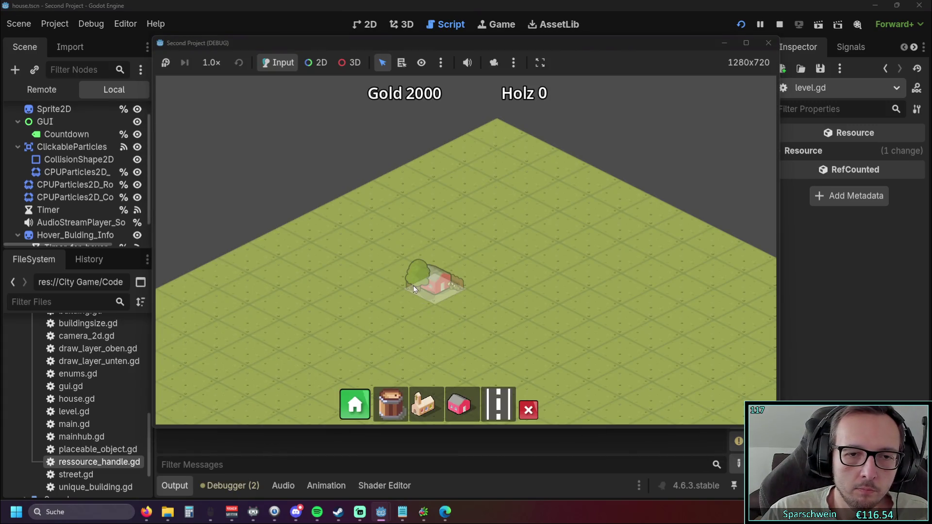
Step: Place three red houses, leave build mode, hover a house for its popup, then stop the game
click(422, 291)
click(517, 280)
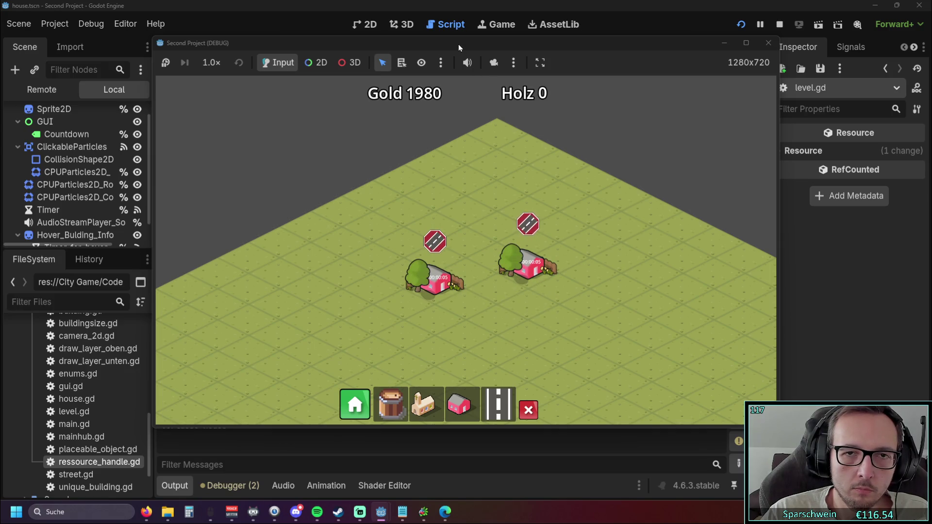
drag(565, 45, 702, 26)
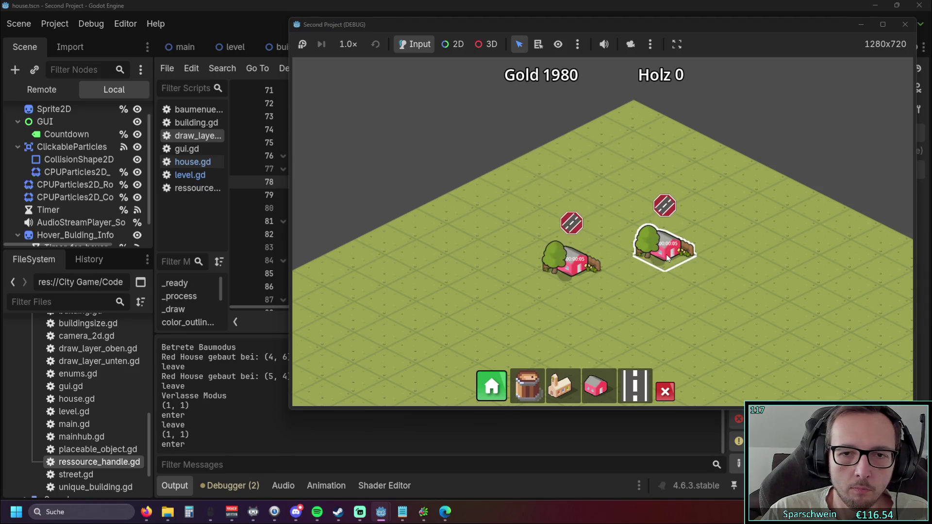
mouse_move(667, 257)
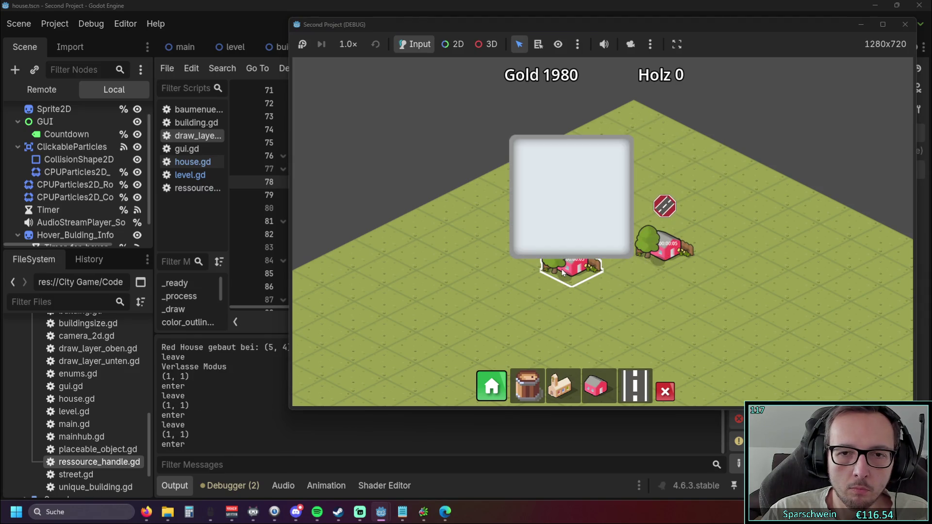
click(714, 262)
right_click(729, 288)
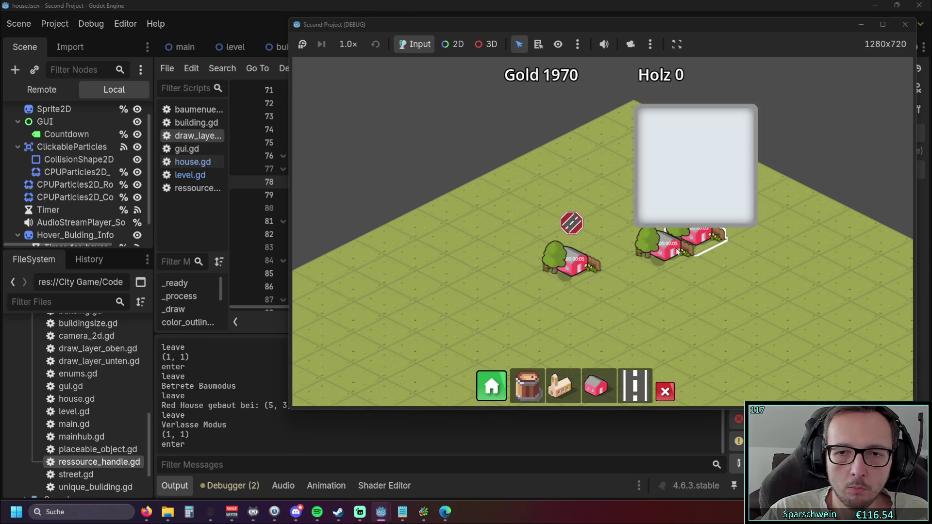
mouse_move(690, 245)
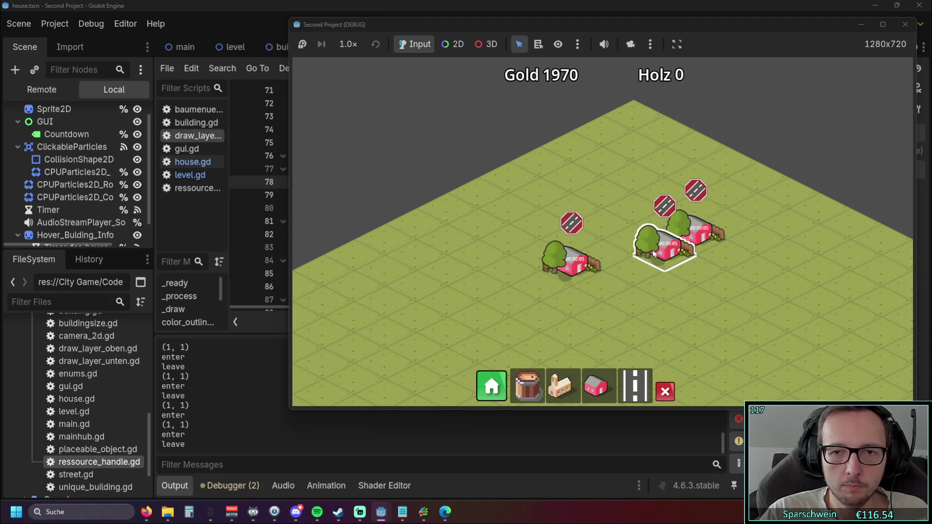
drag(704, 25, 615, 35)
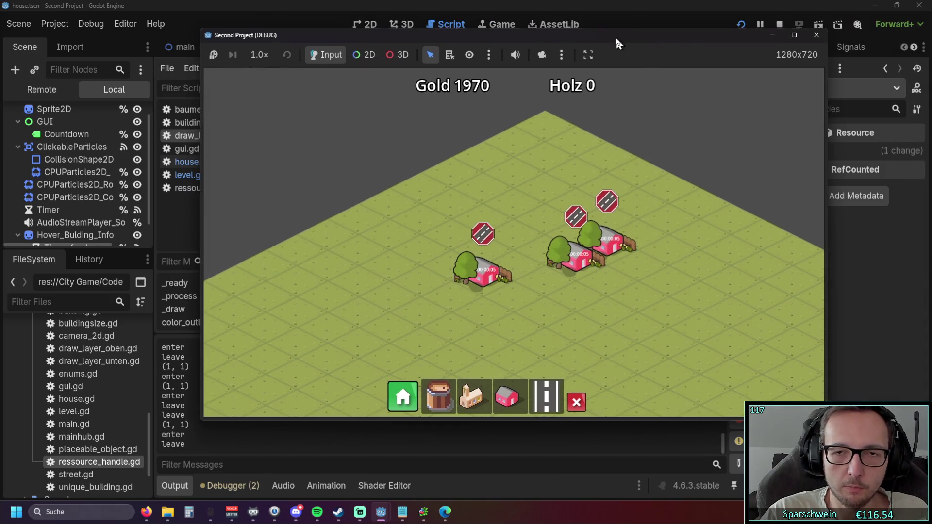
click(816, 35)
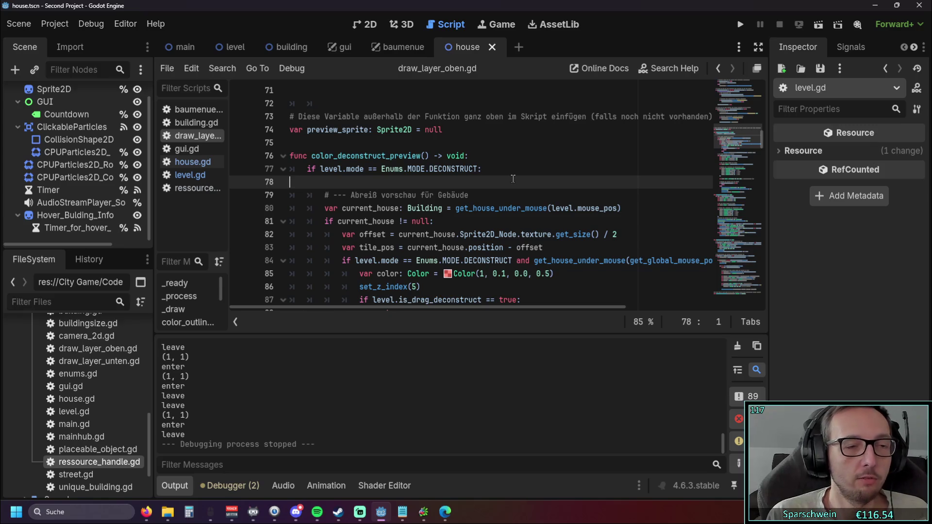
Step: Delete the leftover empty line near _process in draw_layer_oben.gd
key(BackSpace)
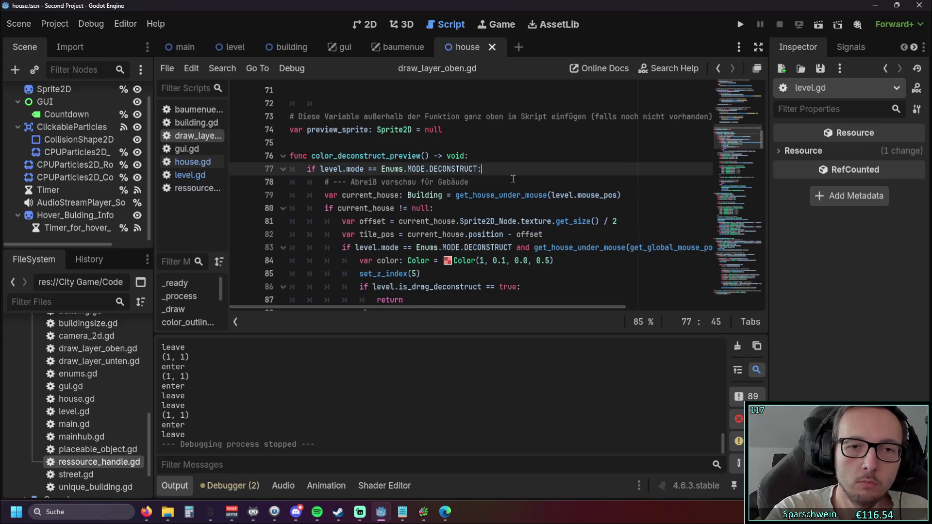
scroll(513, 179, up, 15)
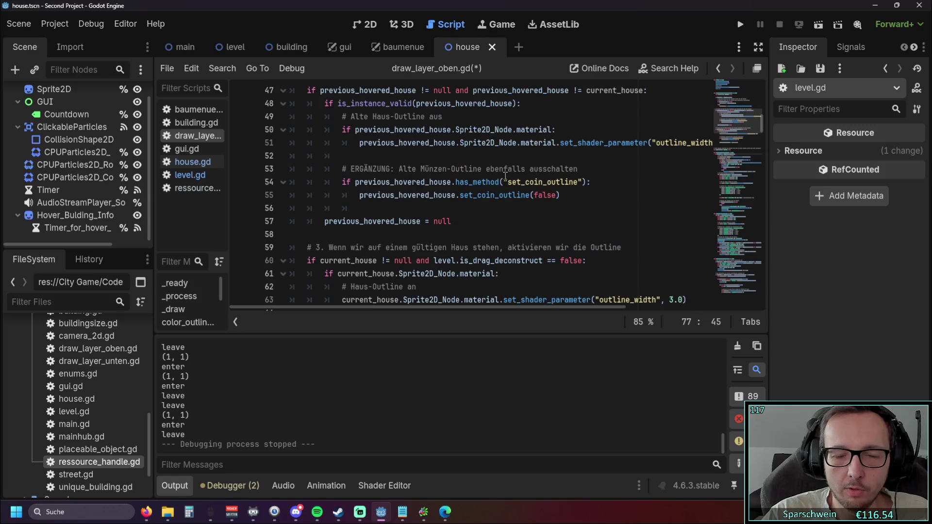
scroll(491, 187, up, 2)
scroll(437, 209, down, 2)
scroll(360, 236, up, 3)
scroll(382, 228, down, 1)
scroll(382, 228, up, 1)
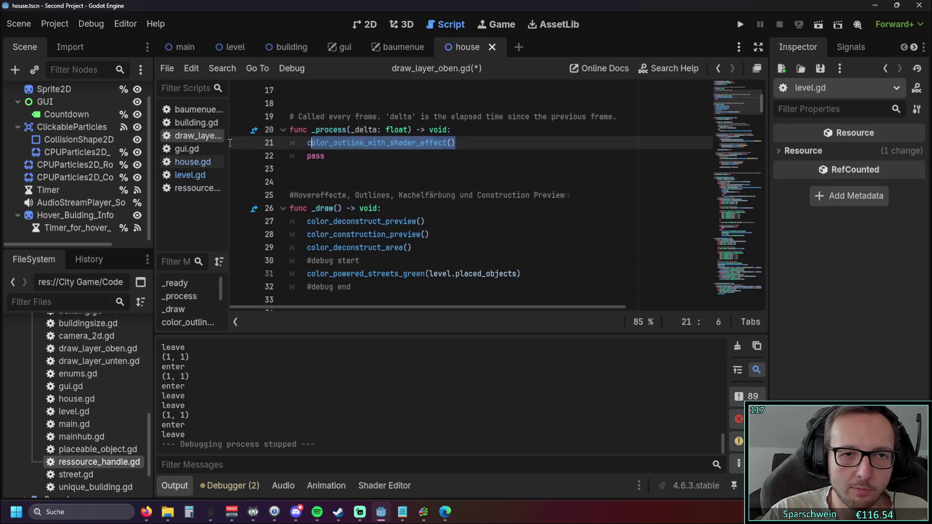
click(427, 179)
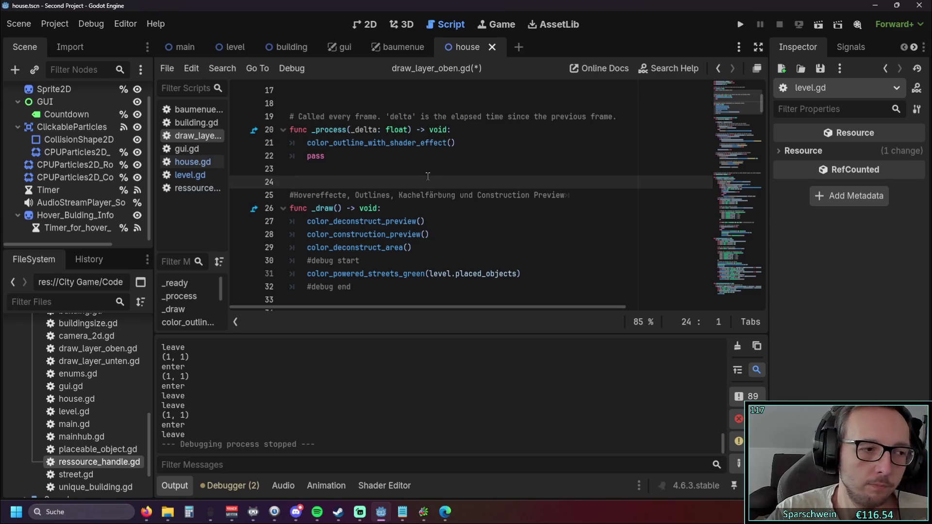
scroll(428, 177, down, 8)
scroll(454, 210, up, 5)
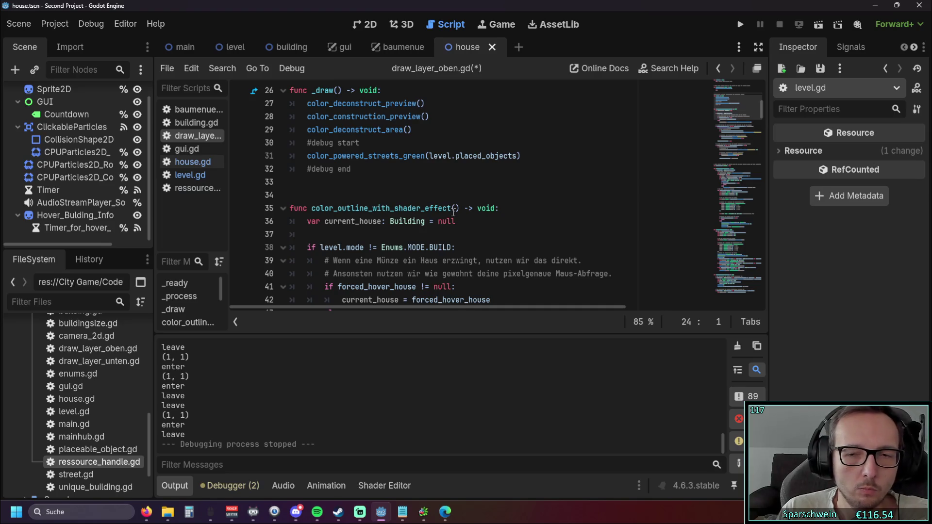
Step: Scroll to get_house_under_mouse around line 186 and collapse the output panel
scroll(443, 207, down, 20)
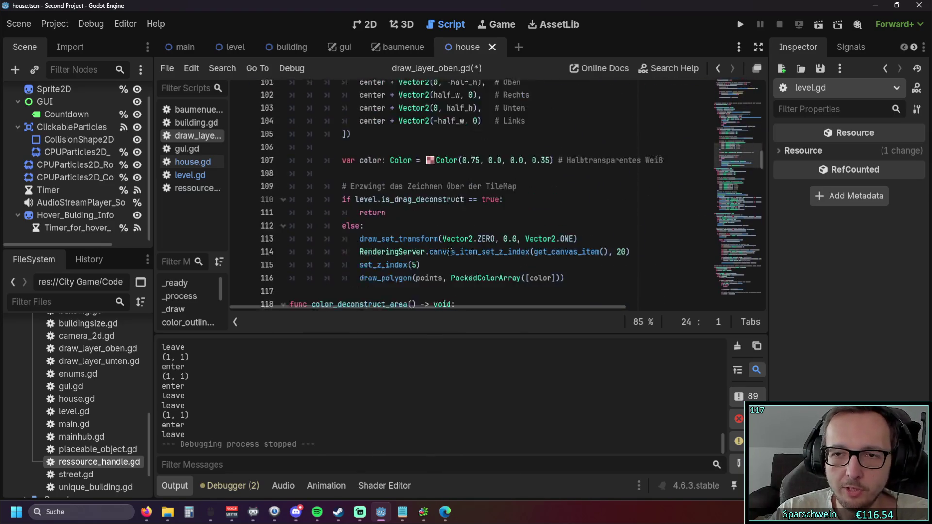
scroll(476, 272, down, 10)
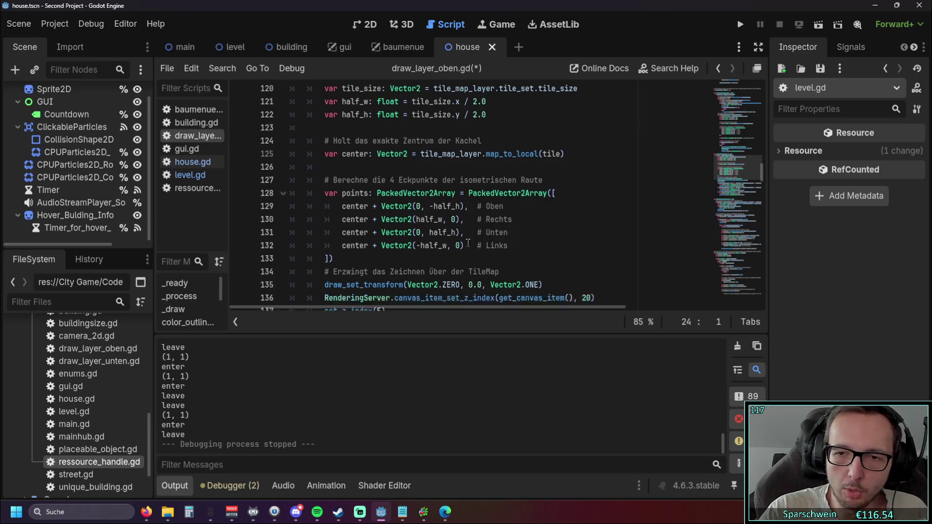
scroll(481, 289, down, 20)
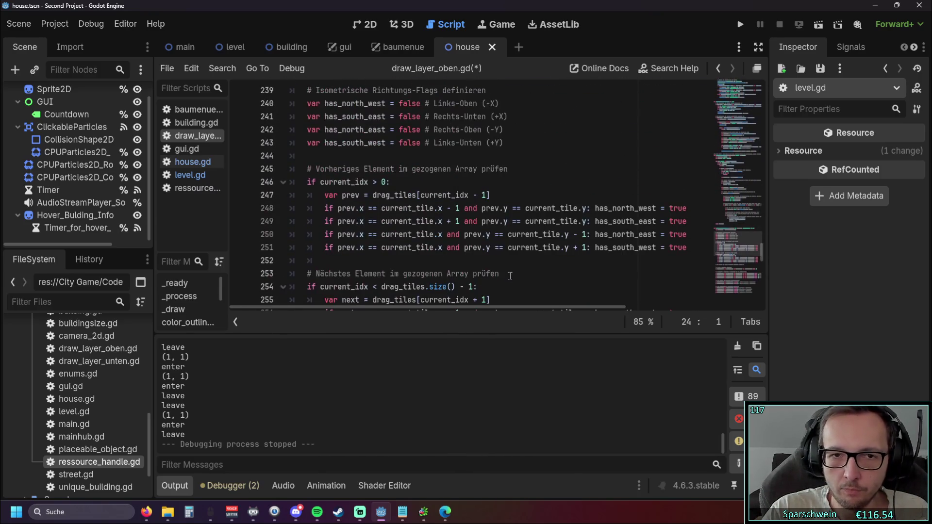
scroll(509, 274, down, 14)
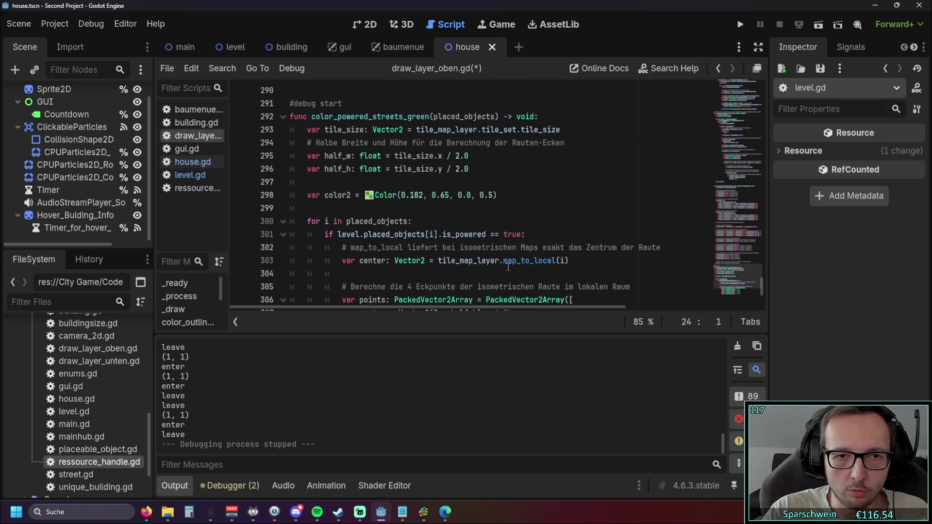
scroll(509, 268, down, 5)
scroll(500, 257, up, 20)
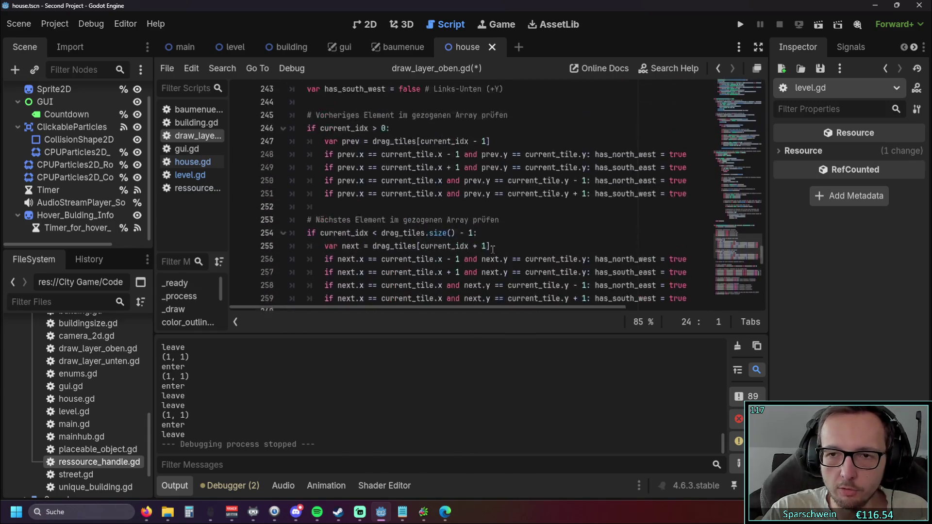
scroll(492, 246, up, 14)
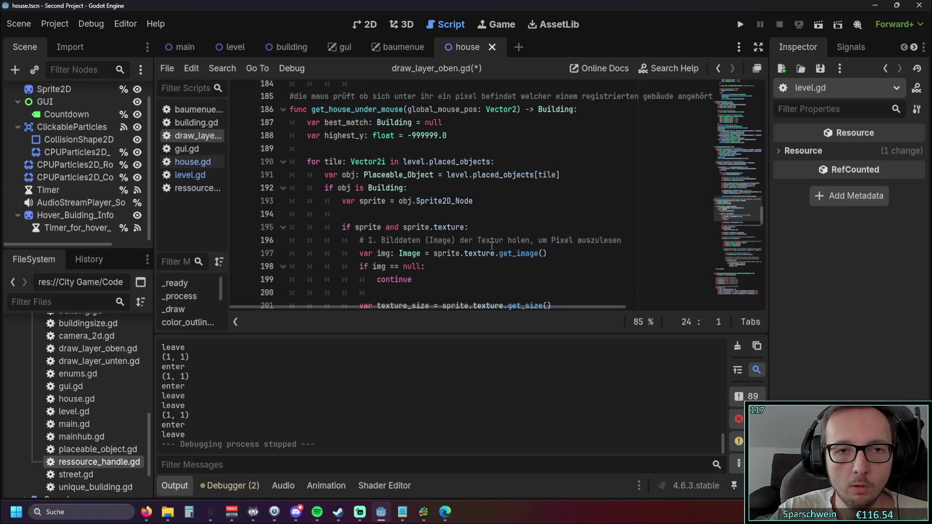
scroll(491, 246, down, 1)
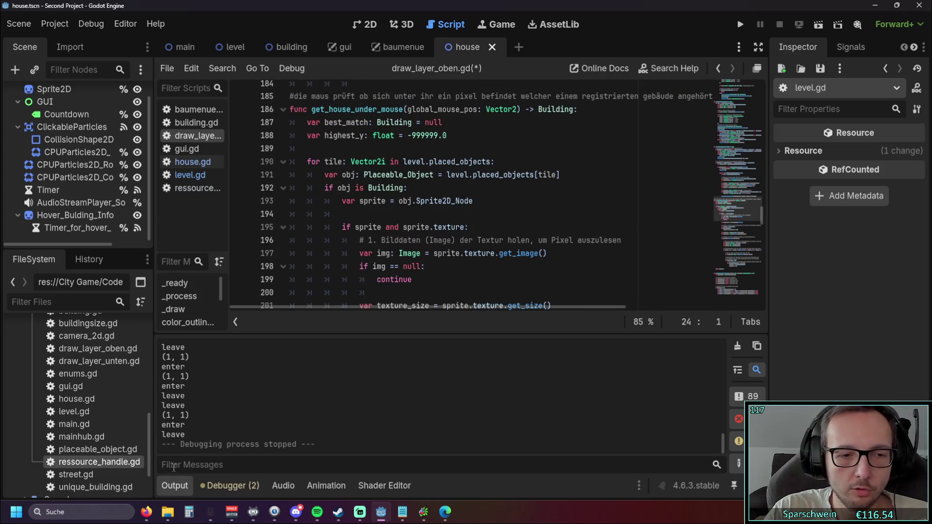
click(175, 485)
scroll(485, 292, down, 1)
scroll(558, 270, up, 1)
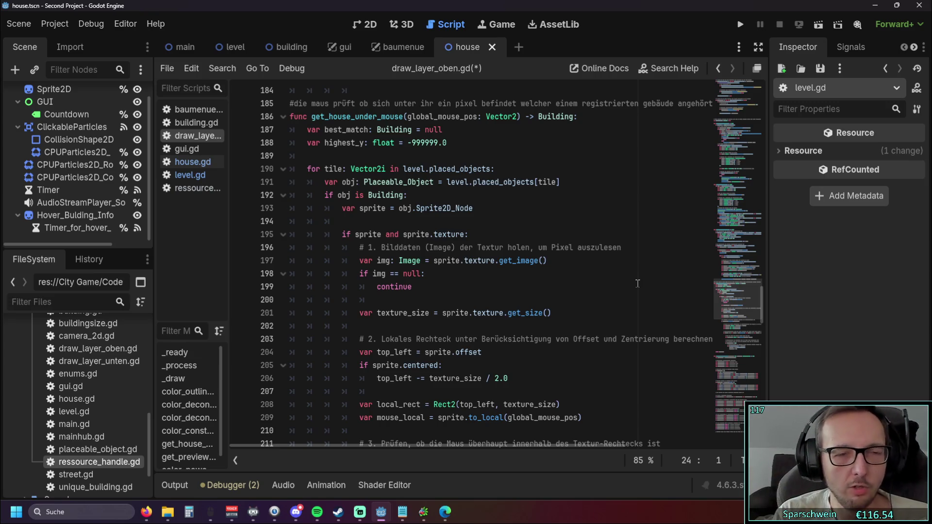
Step: Switch to the level scene and close the TileMap panel
click(230, 47)
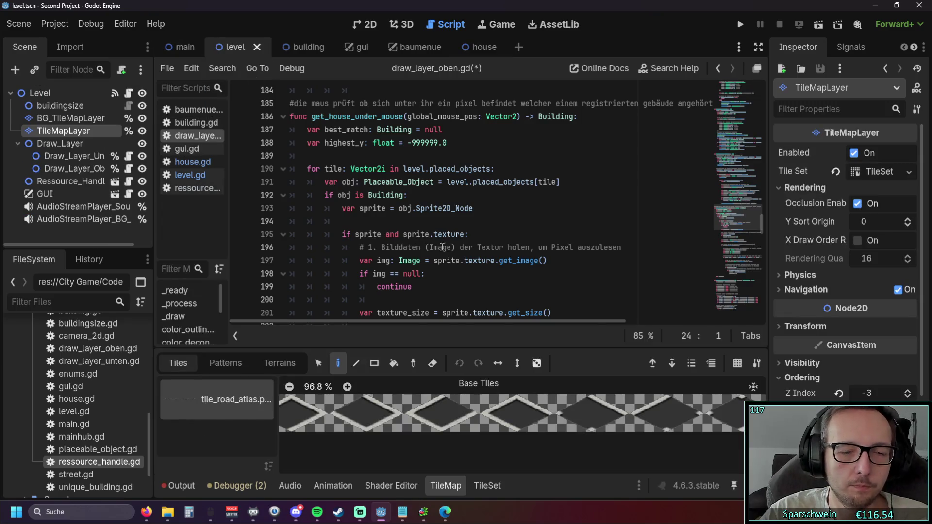
scroll(445, 254, down, 8)
scroll(445, 254, down, 15)
click(446, 486)
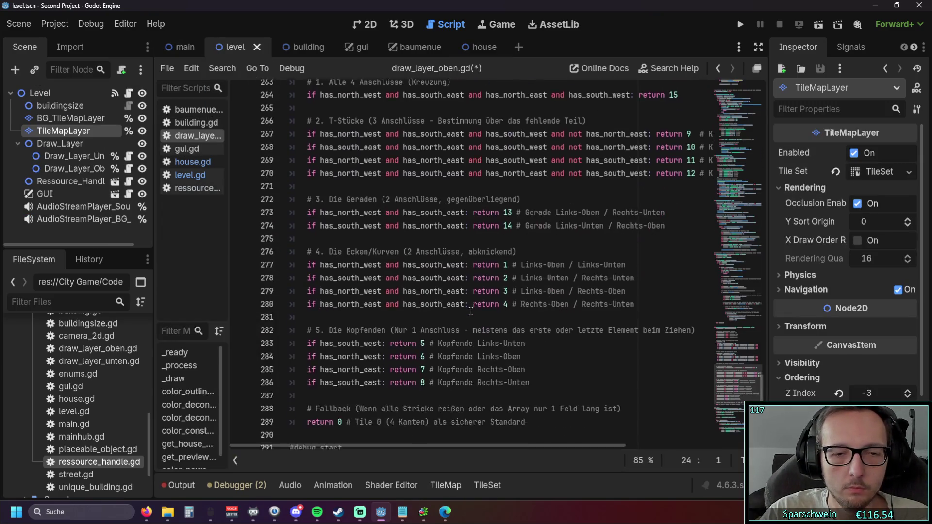
scroll(354, 263, down, 10)
Step: Review hover_info_for_buildings in level.gd, then open house.gd
click(189, 175)
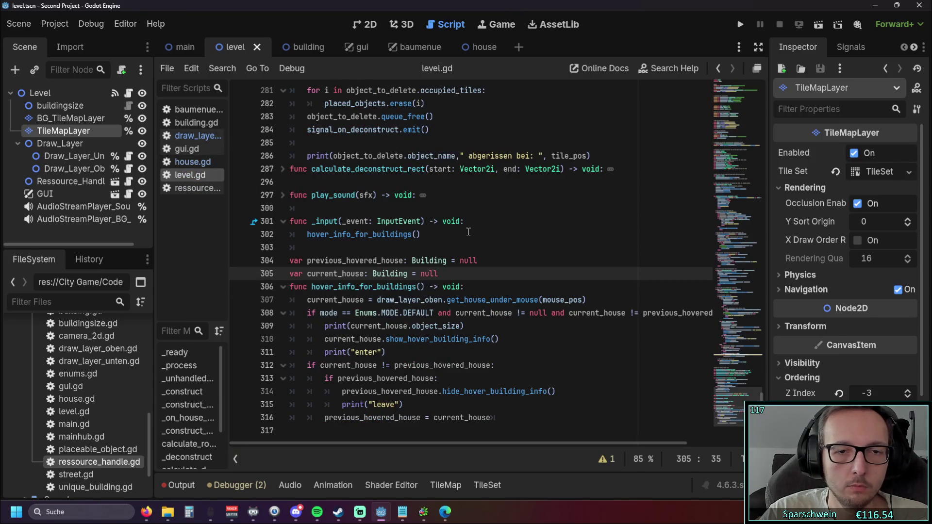
click(763, 387)
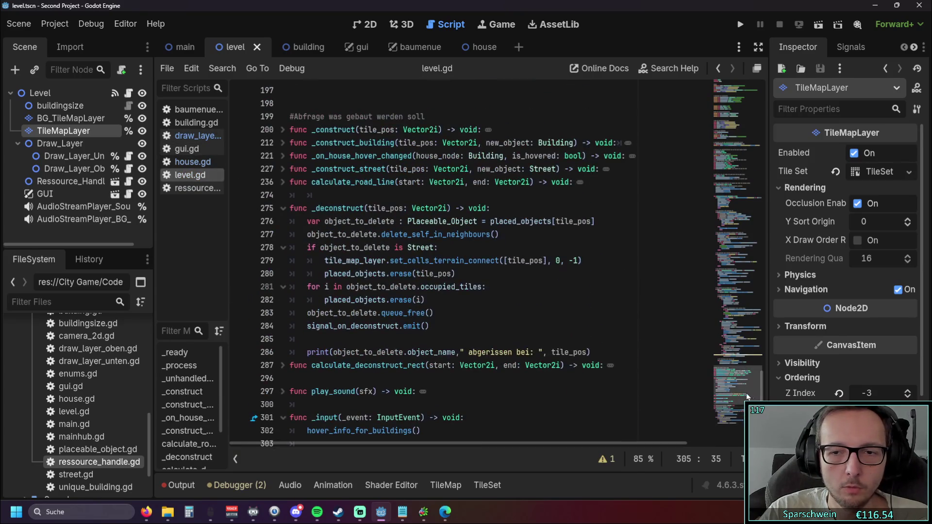
mouse_move(762, 387)
mouse_down()
mouse_move(763, 306)
mouse_move(762, 395)
mouse_up()
mouse_move(524, 416)
mouse_down()
mouse_move(290, 271)
mouse_move(270, 224)
mouse_up()
click(596, 250)
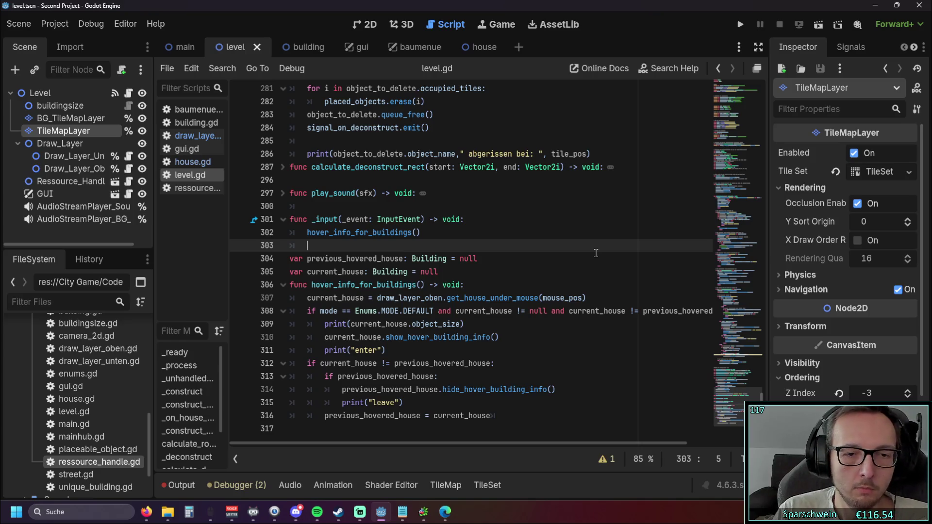
click(192, 162)
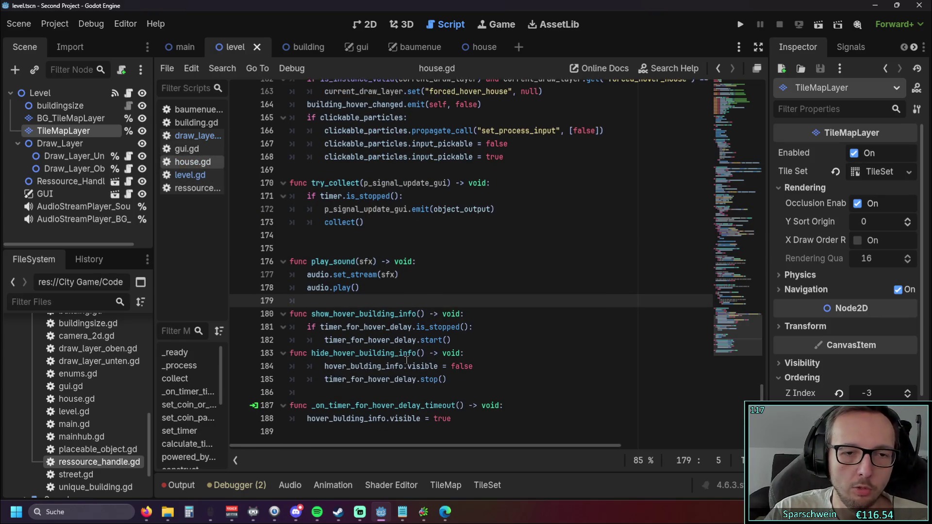
Step: Review show_hover_building_info's timer check and popup visibility line in house.gd
mouse_move(464, 424)
mouse_down()
mouse_move(292, 327)
mouse_move(290, 314)
mouse_up()
click(571, 353)
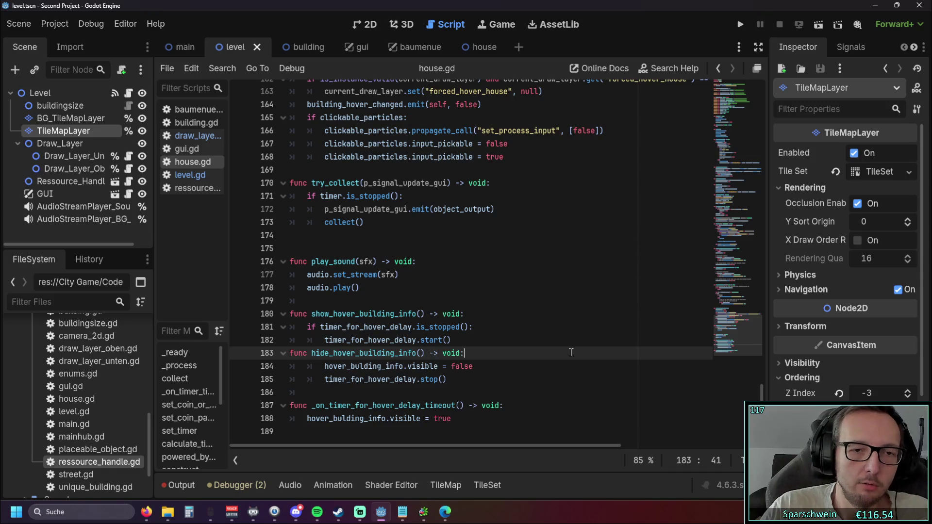
drag(473, 327, 314, 327)
click(464, 340)
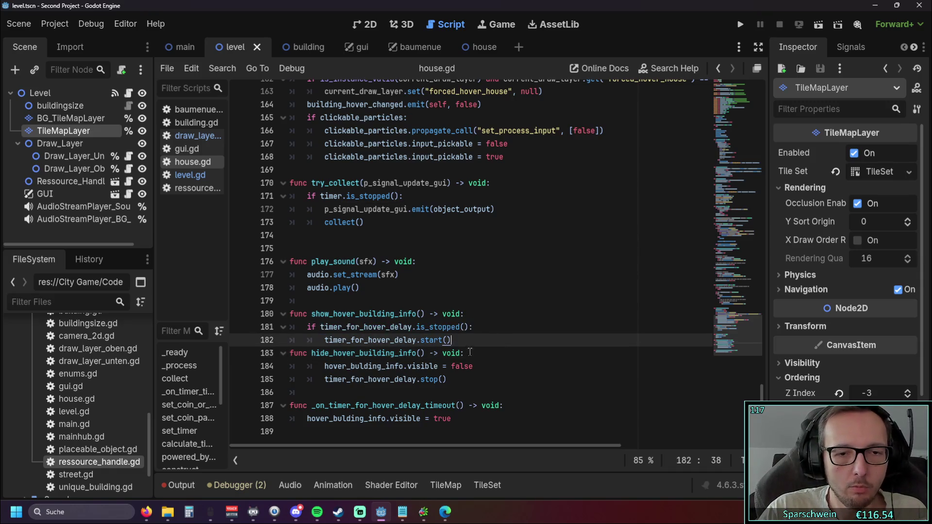
drag(452, 419, 289, 418)
click(398, 440)
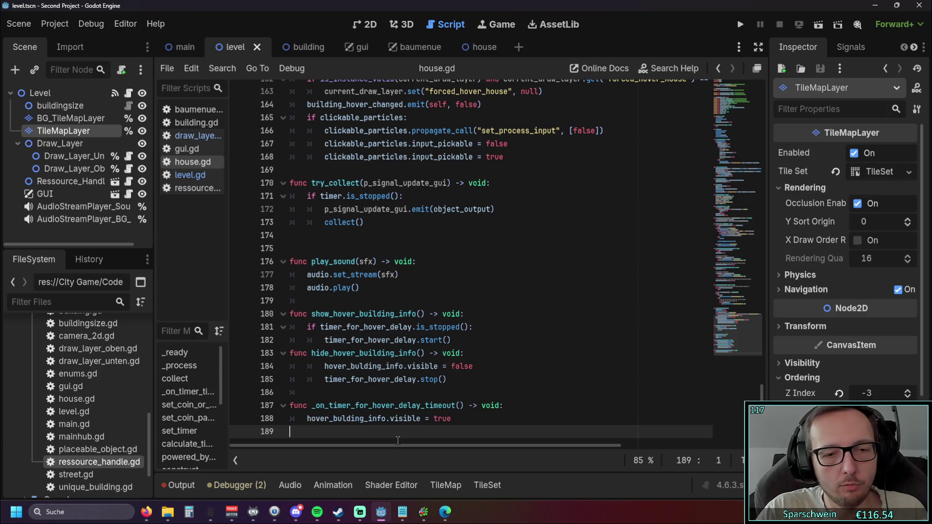
Step: Review hide_hover_building_info's timer stop call, then run the project
mouse_move(447, 381)
mouse_down()
mouse_move(372, 379)
mouse_move(293, 353)
mouse_up()
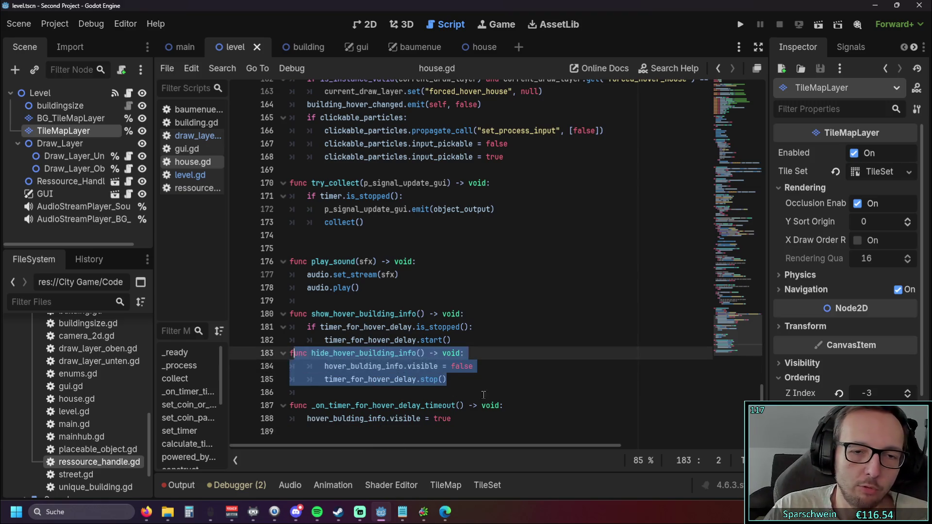
click(472, 394)
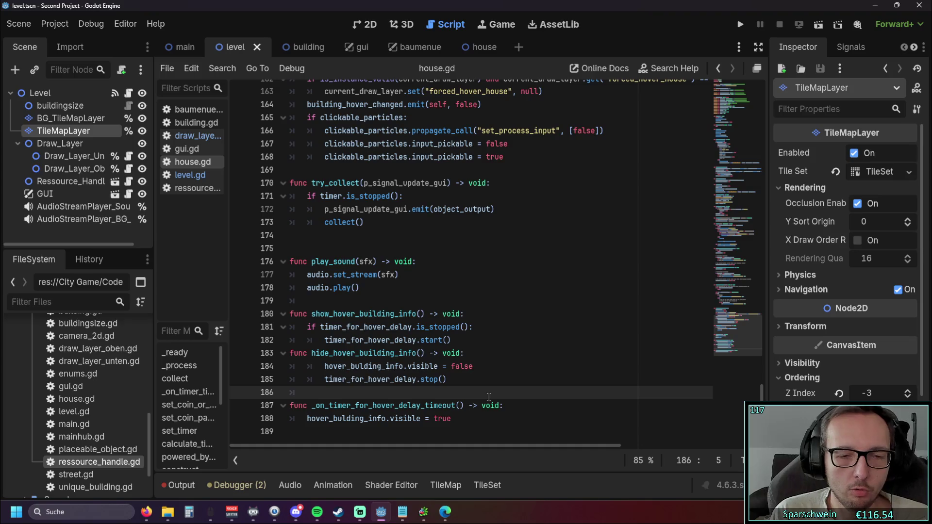
click(447, 379)
mouse_move(447, 380)
mouse_down()
mouse_move(324, 367)
mouse_move(447, 379)
mouse_move(324, 380)
mouse_up()
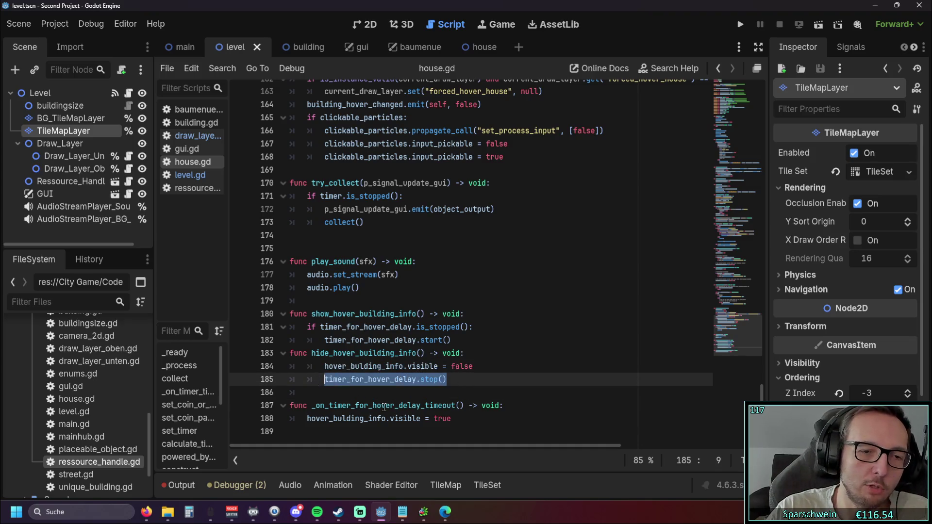
click(384, 406)
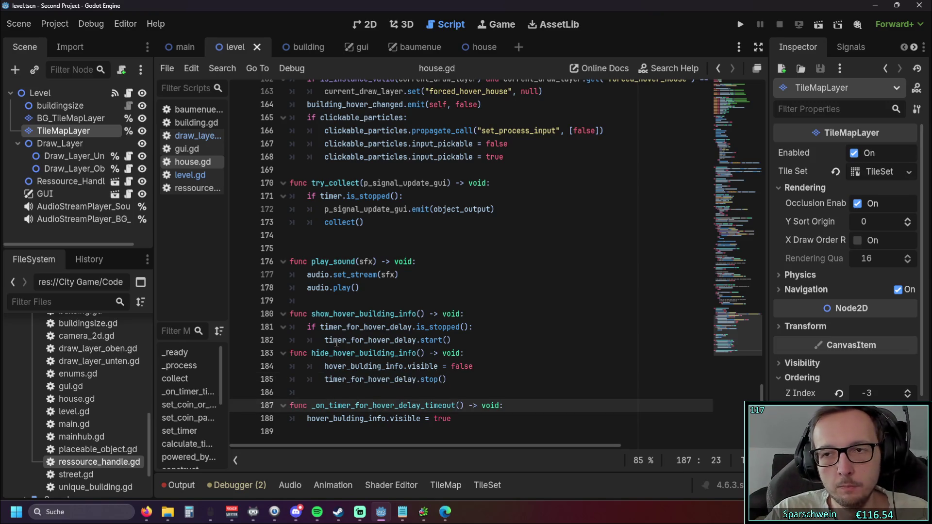
mouse_move(337, 343)
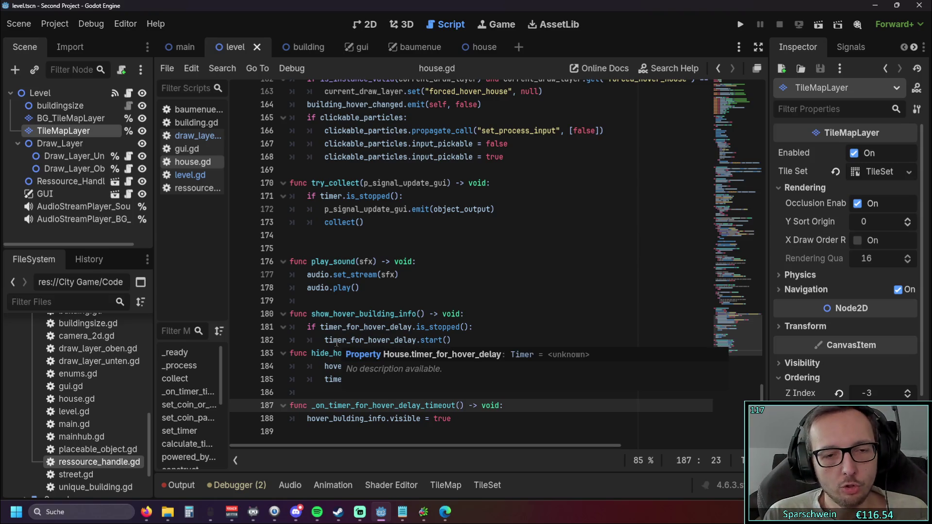
drag(450, 379, 324, 379)
click(338, 394)
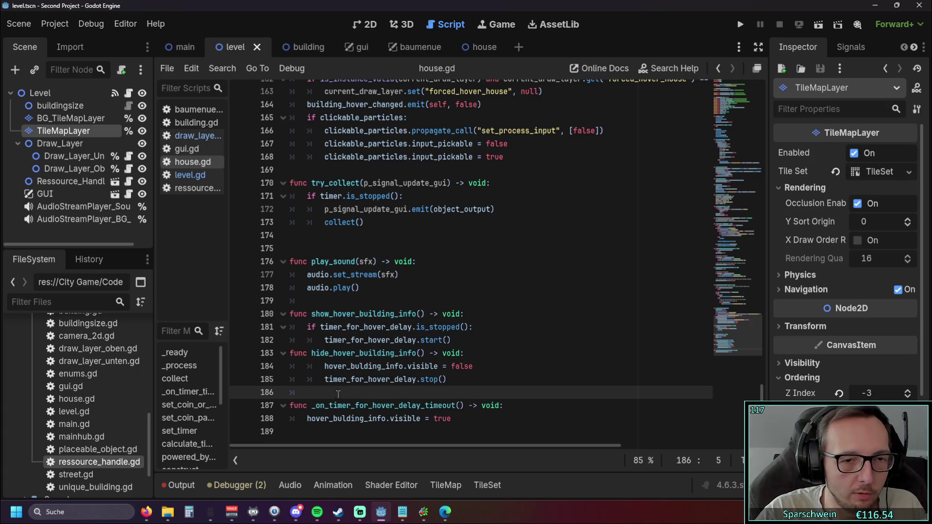
click(736, 30)
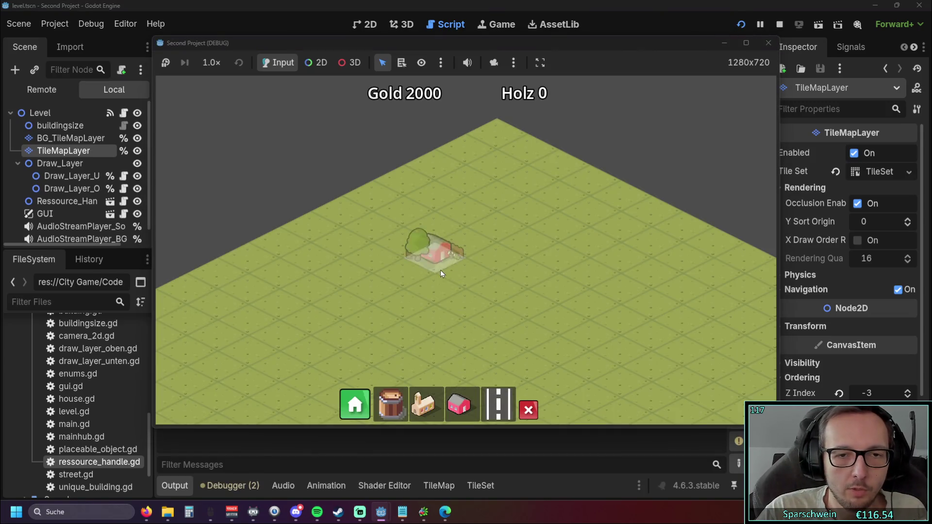
Step: Place a red house on the map, check the blank info panel shows on hover, then stop the game
click(441, 270)
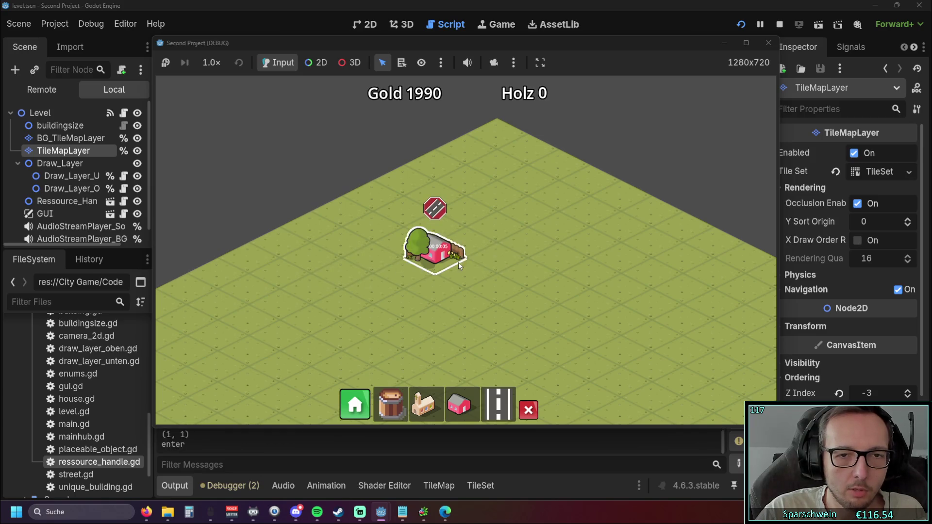
click(443, 257)
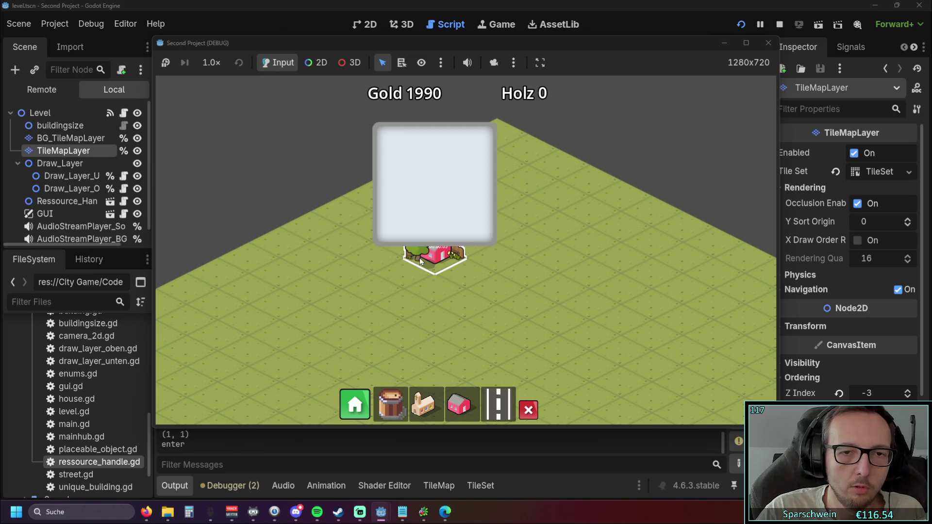
key(F8)
scroll(467, 238, down, 4)
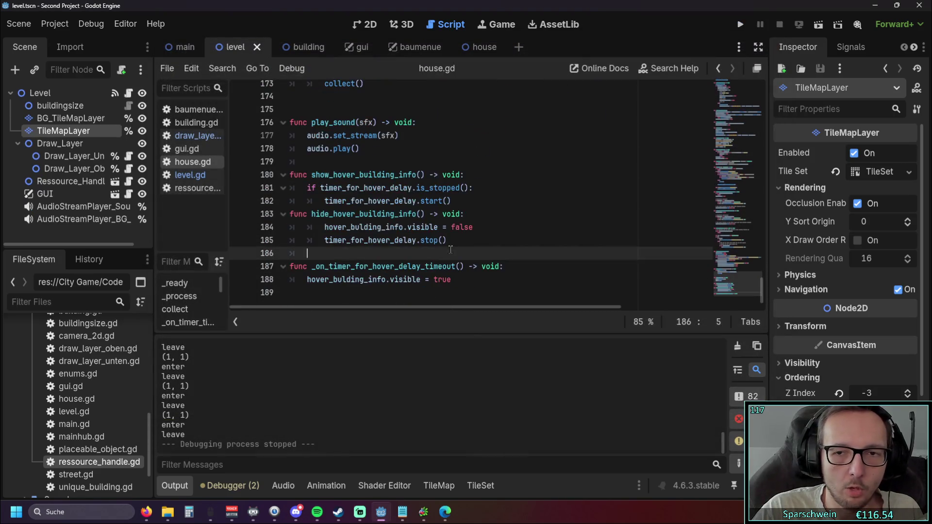
Step: Switch from house.gd to level.gd and locate the previous-house check at line 313 in hover_info_for_buildings
click(512, 242)
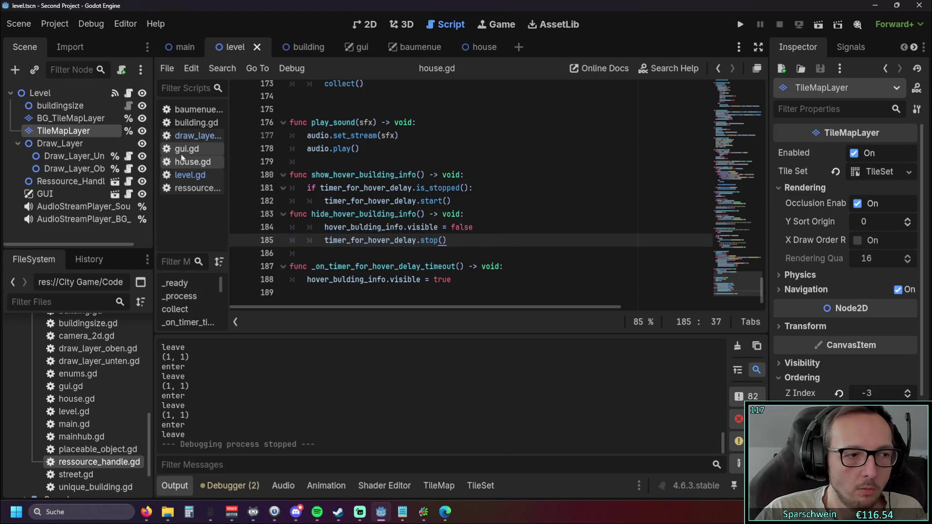
click(191, 175)
click(196, 164)
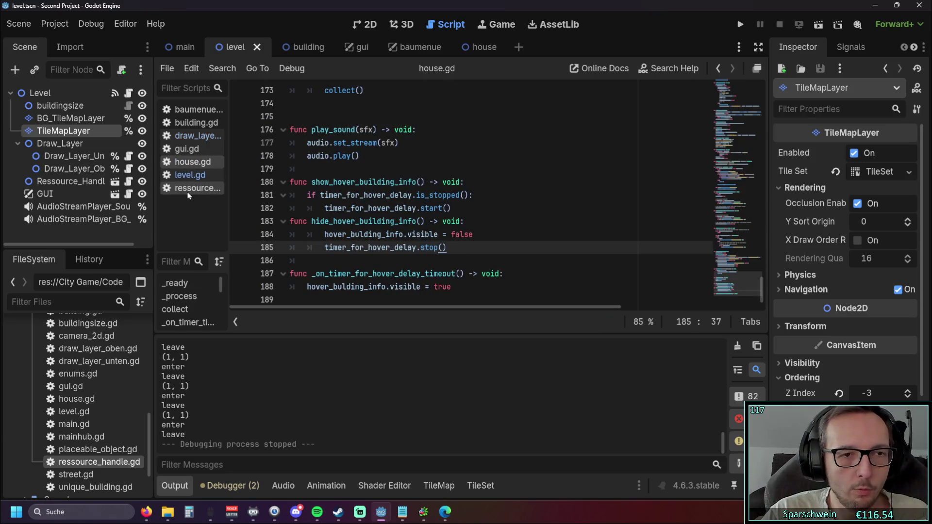
click(190, 175)
scroll(455, 255, down, 4)
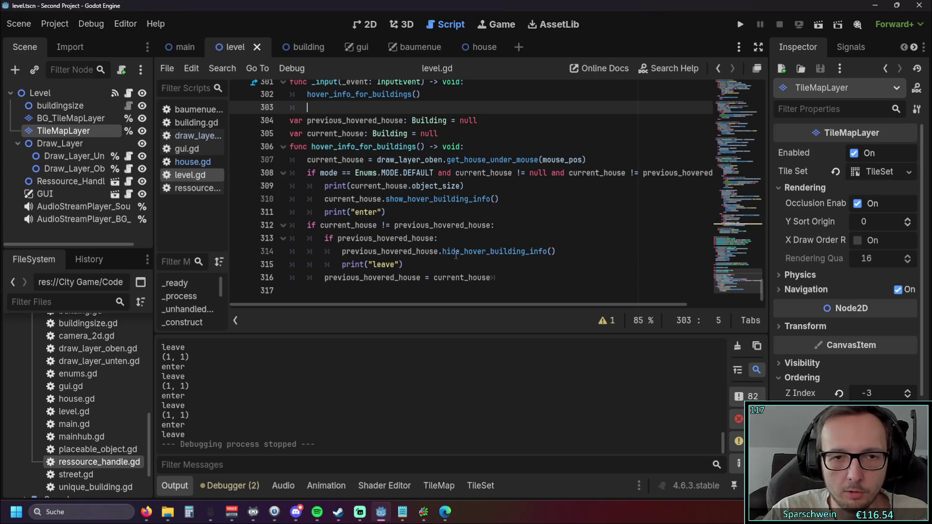
scroll(456, 255, up, 1)
scroll(485, 248, down, 1)
click(585, 241)
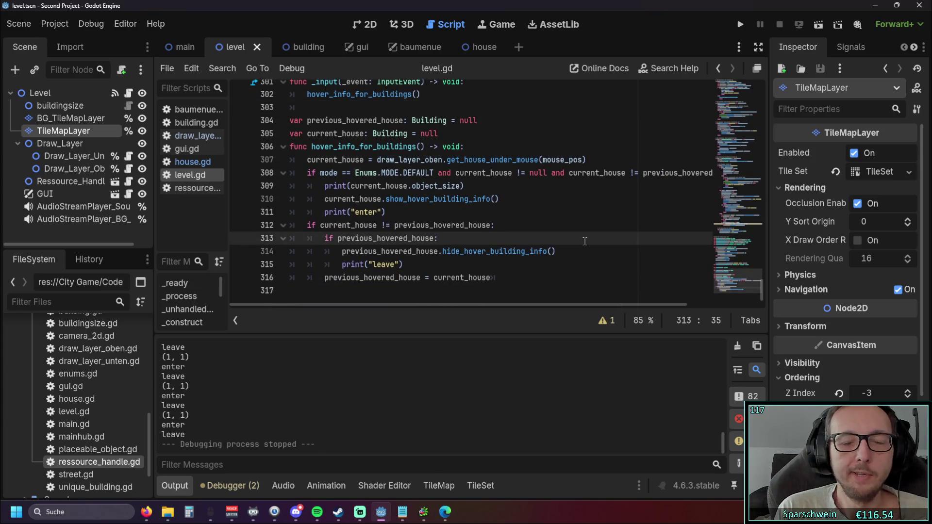
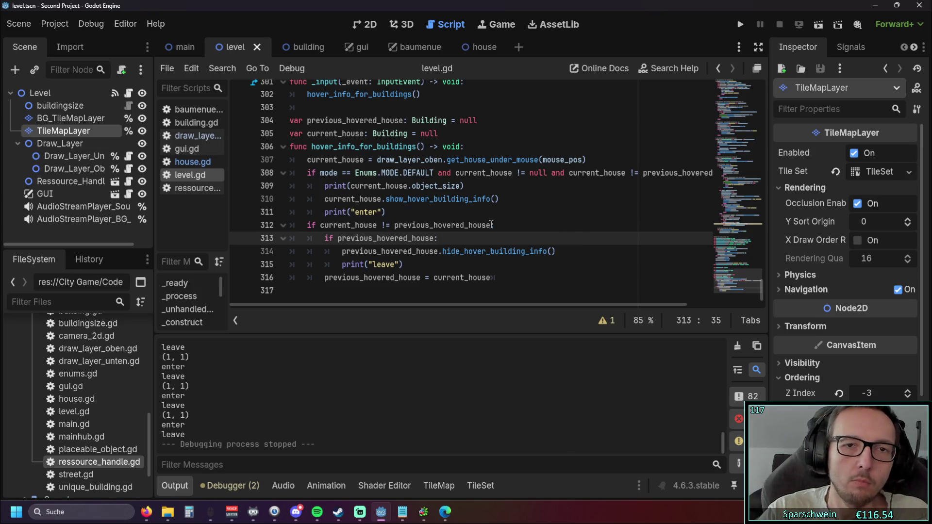
Step: Fold the _deconstruct function body in level.gd and move down to the _input function
scroll(585, 242, up, 10)
scroll(471, 201, up, 3)
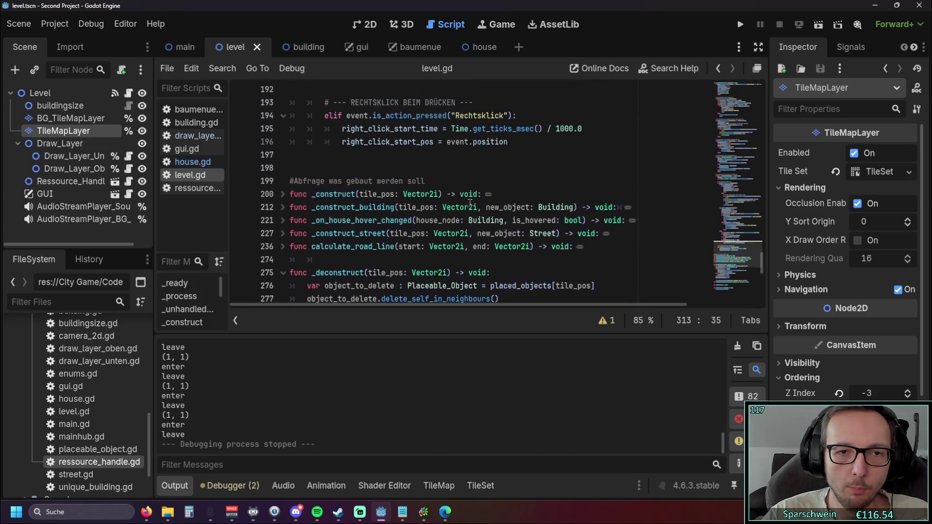
click(283, 185)
scroll(304, 191, down, 1)
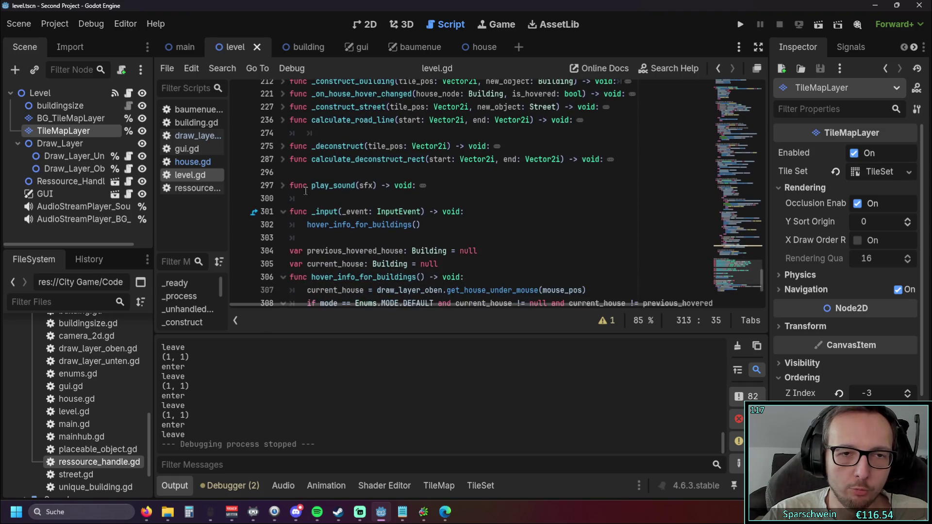
drag(399, 176, 316, 106)
scroll(465, 175, down, 1)
click(464, 174)
scroll(465, 175, down, 2)
scroll(464, 175, up, 1)
scroll(465, 174, down, 1)
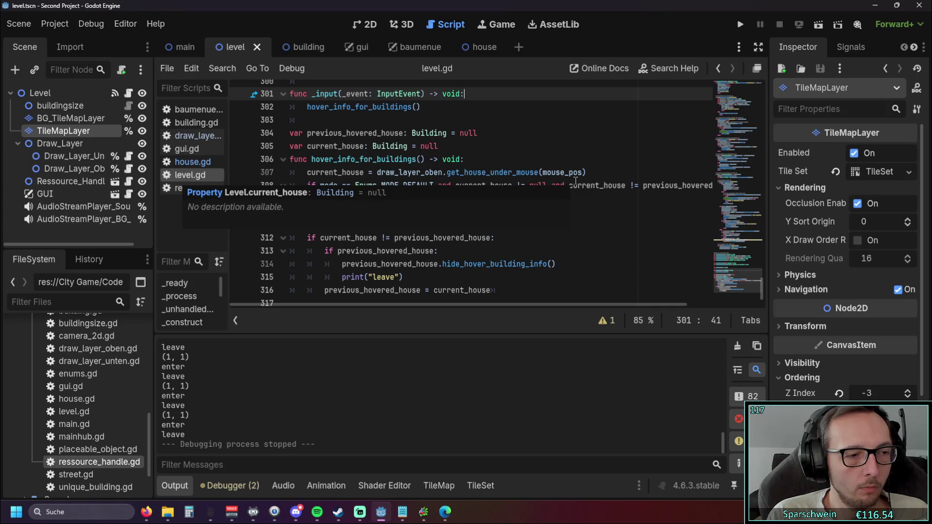
Step: Check the hover_info_for_buildings call and the _unhandled_input docs, then run the project
scroll(575, 181, down, 1)
click(485, 214)
scroll(399, 181, up, 3)
click(442, 214)
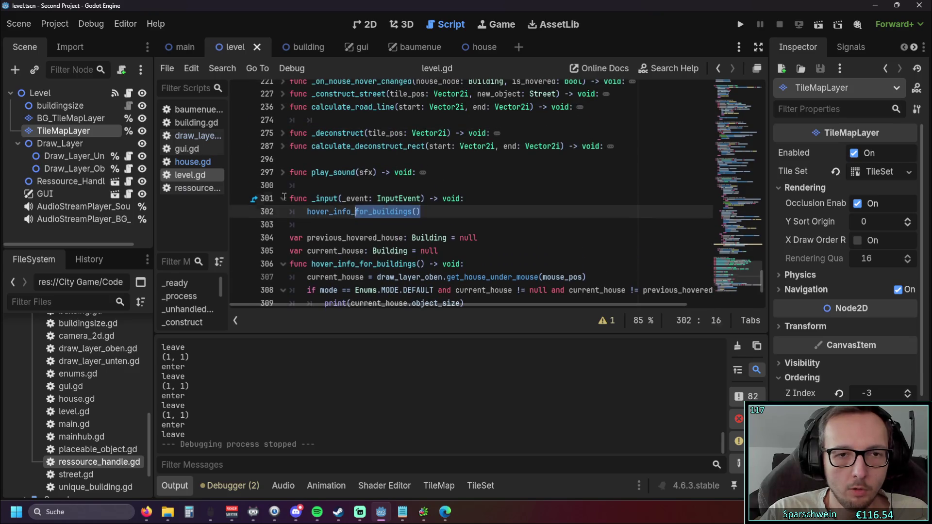
scroll(552, 213, up, 10)
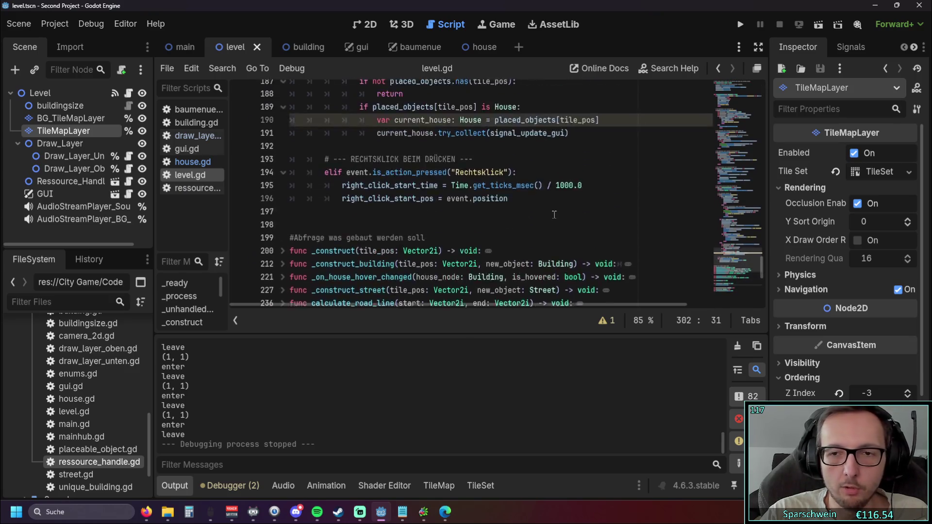
scroll(552, 213, up, 5)
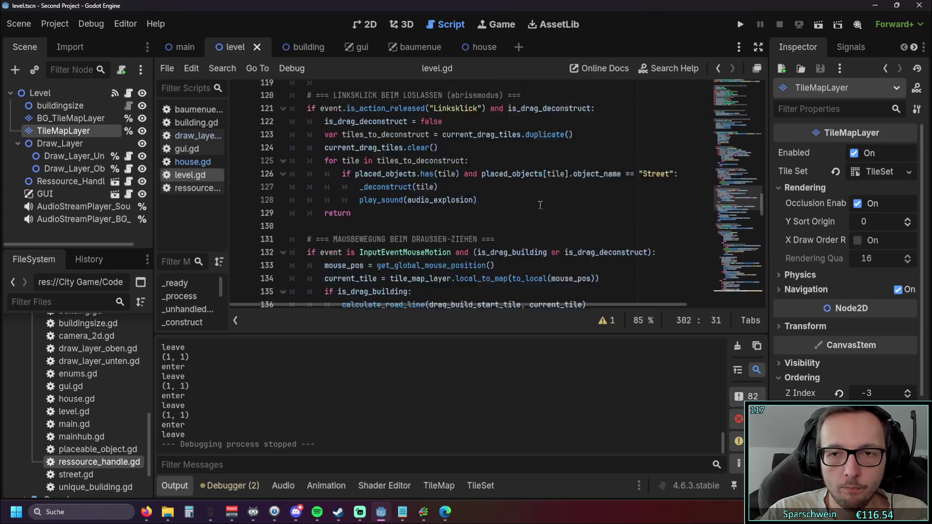
scroll(532, 202, up, 8)
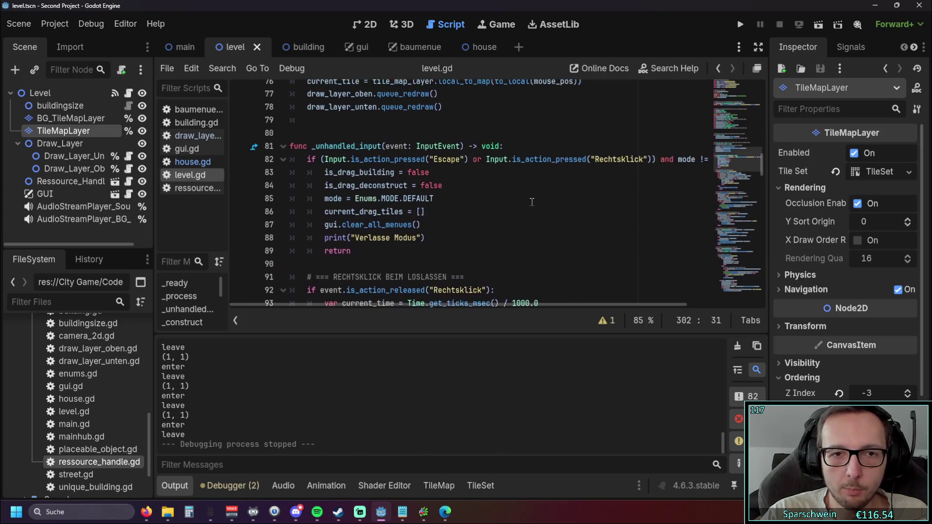
scroll(527, 199, down, 1)
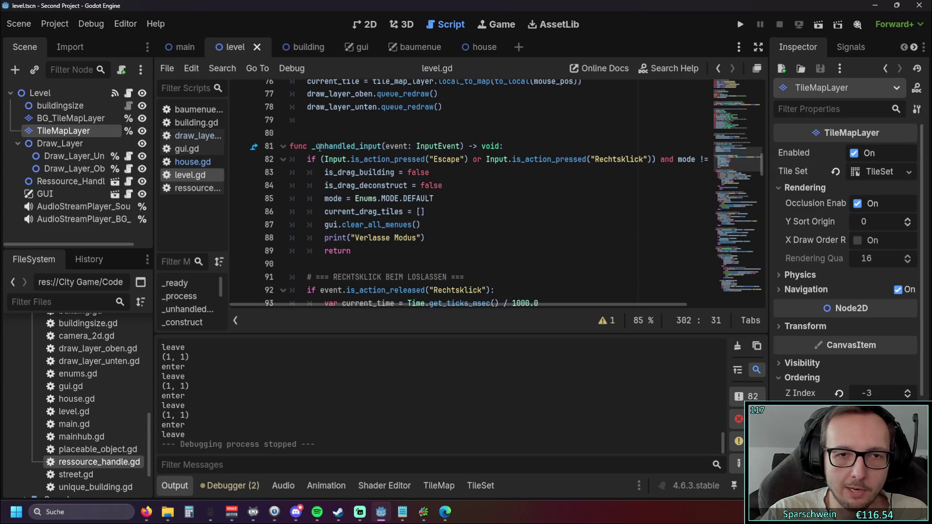
mouse_move(314, 146)
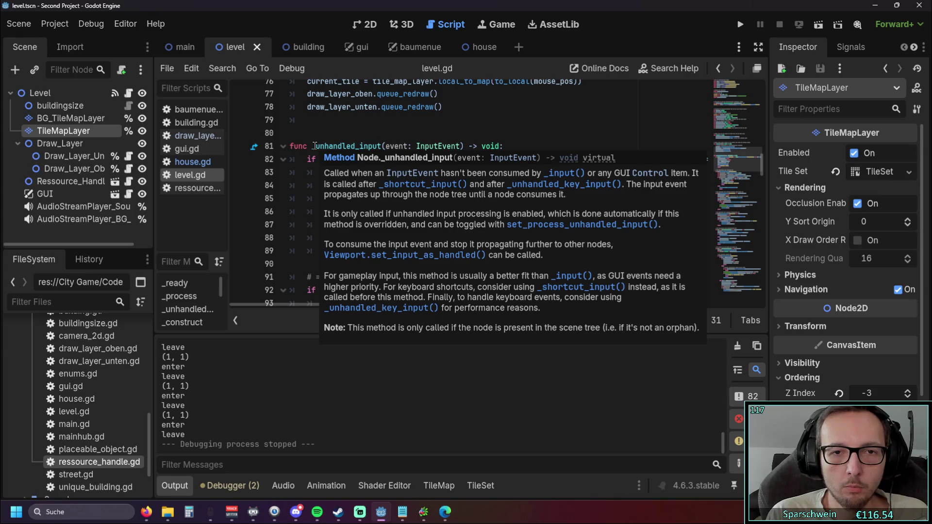
click(740, 24)
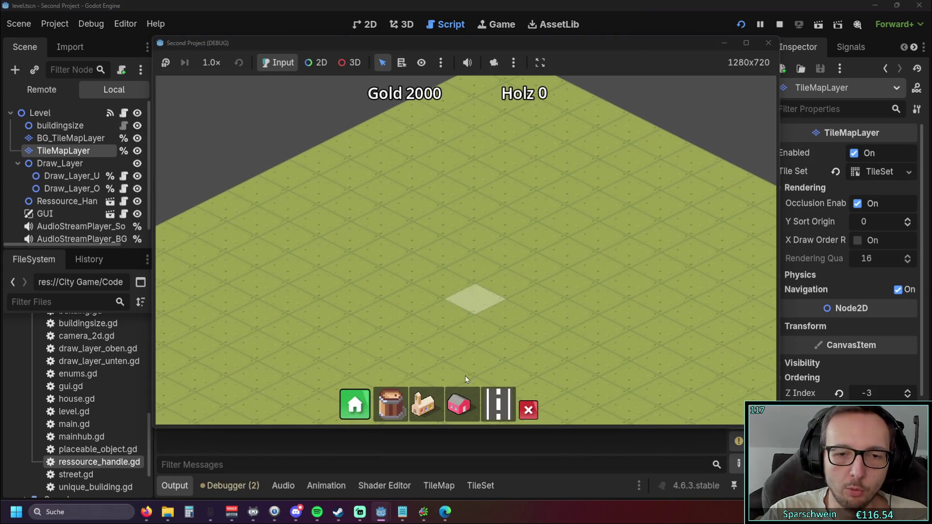
Step: Place a red barn and drag a long street across the map, then stop the game with F8
click(460, 404)
click(452, 251)
click(498, 404)
drag(339, 320, 578, 221)
key(F8)
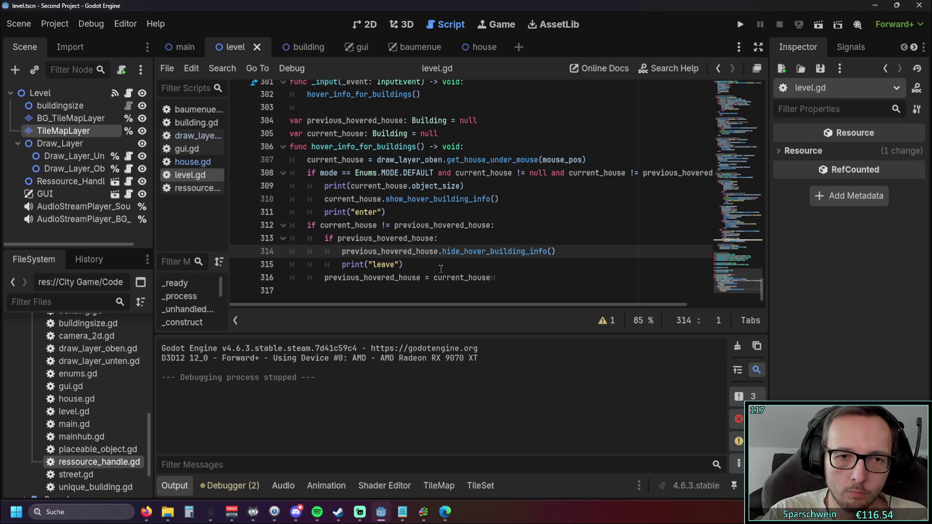
Step: Open house.gd and try selecting the hover-info functions on lines 180–188
click(193, 162)
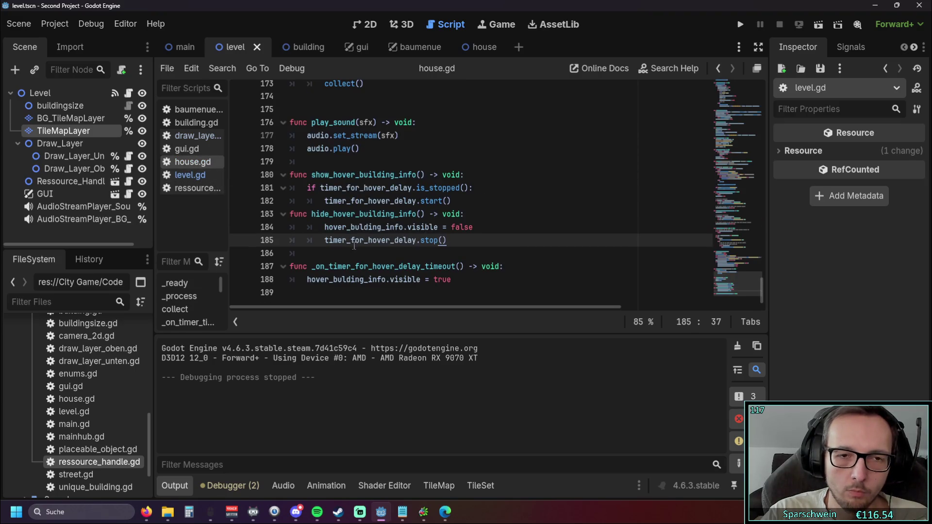
mouse_move(459, 283)
mouse_down()
mouse_move(286, 267)
mouse_move(281, 183)
mouse_up()
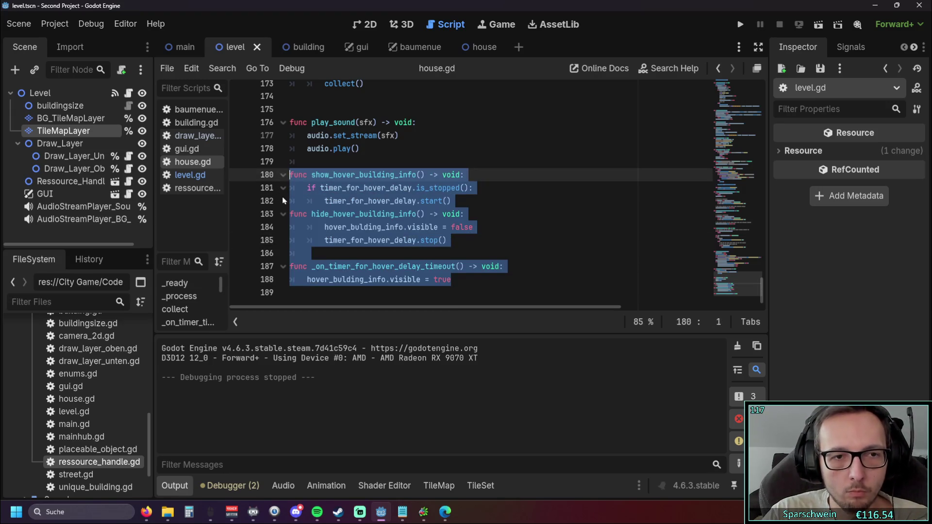
click(411, 236)
drag(411, 251, 266, 177)
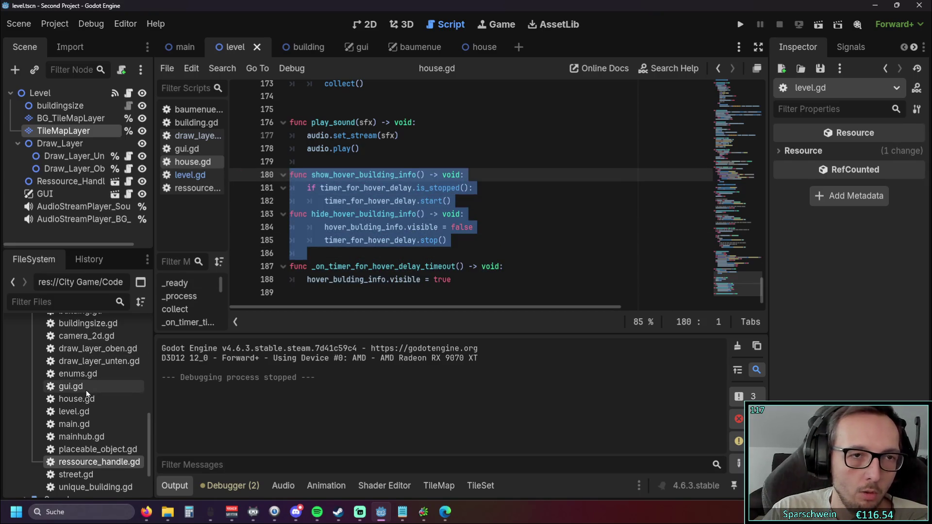
scroll(87, 395, down, 3)
scroll(87, 394, up, 2)
scroll(87, 394, down, 1)
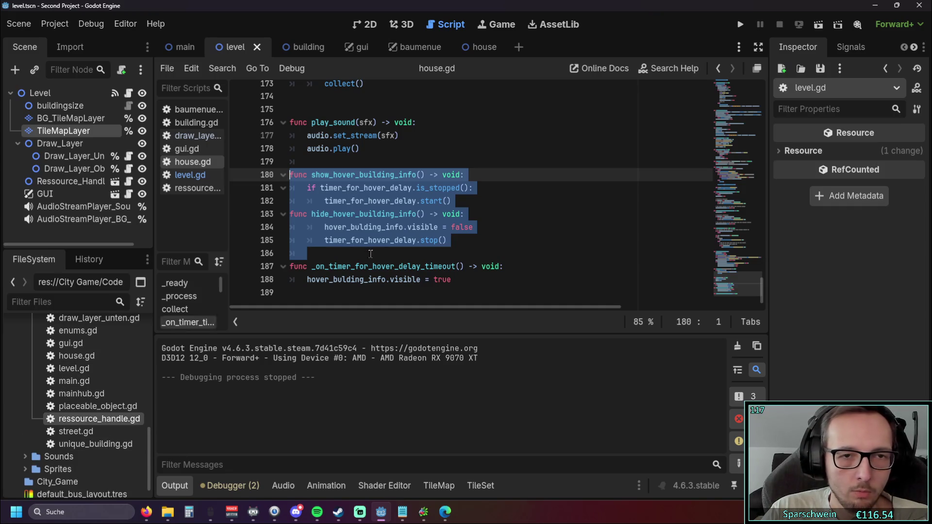
click(405, 258)
click(466, 280)
key(shift+Up)
key(shift+Up)
key(shift+Up)
key(shift+Home)
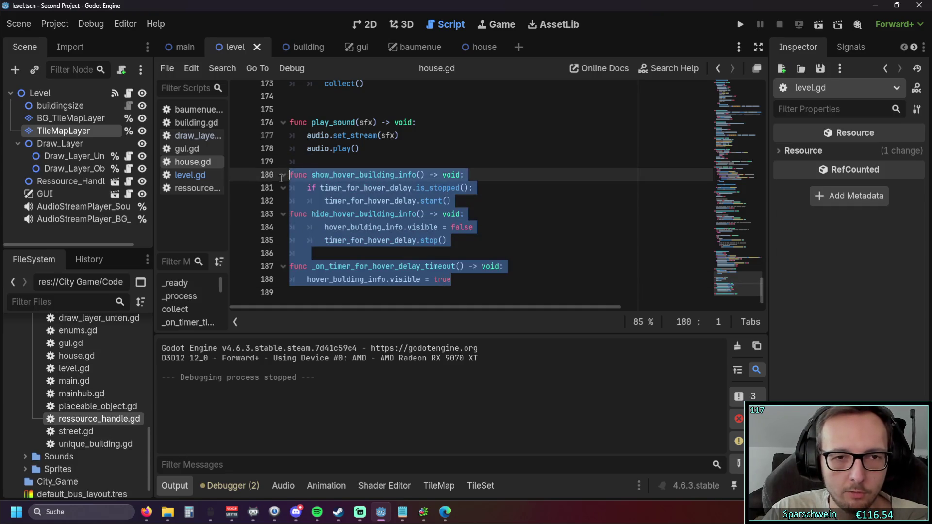
click(584, 264)
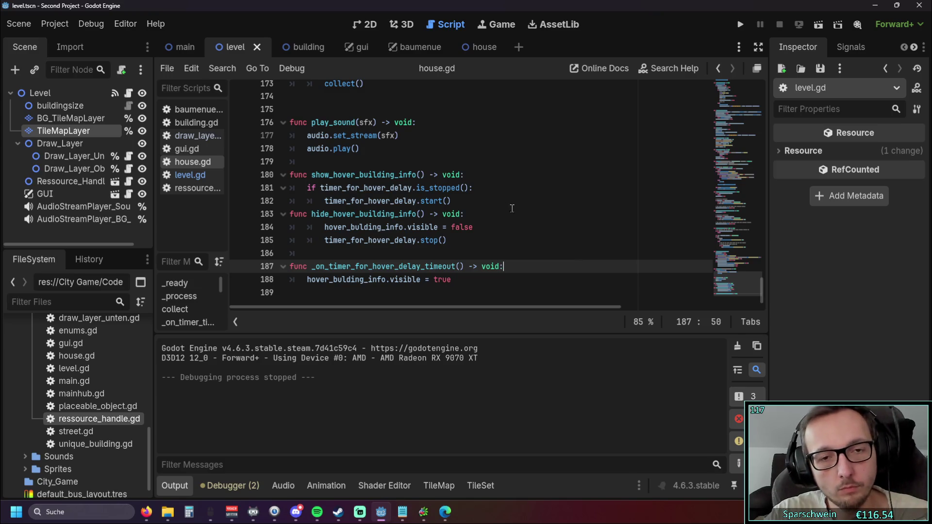
Step: Select and delete show/hide_hover_building_info and the timer timeout function from house.gd
mouse_move(467, 280)
mouse_down()
mouse_move(376, 240)
mouse_move(290, 176)
mouse_up()
key(ctrl+c)
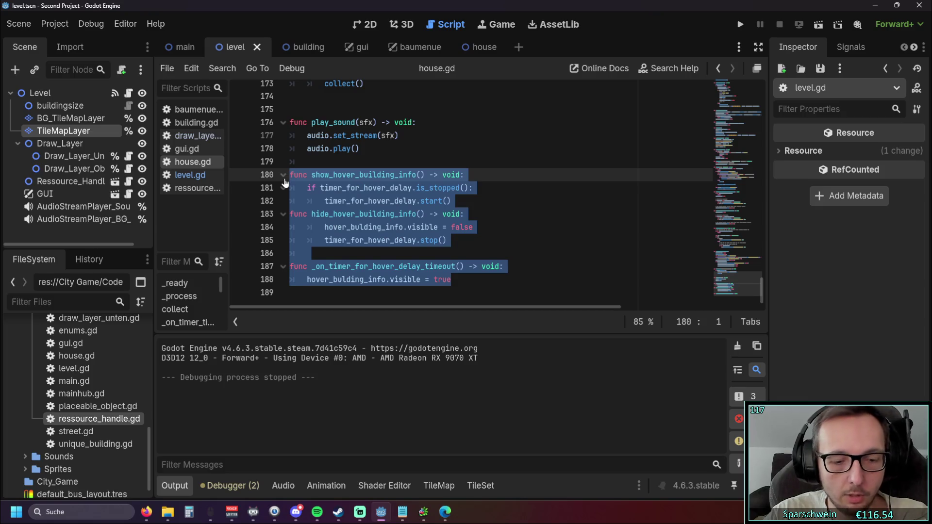
key(BackSpace)
scroll(110, 373, up, 2)
scroll(110, 369, up, 4)
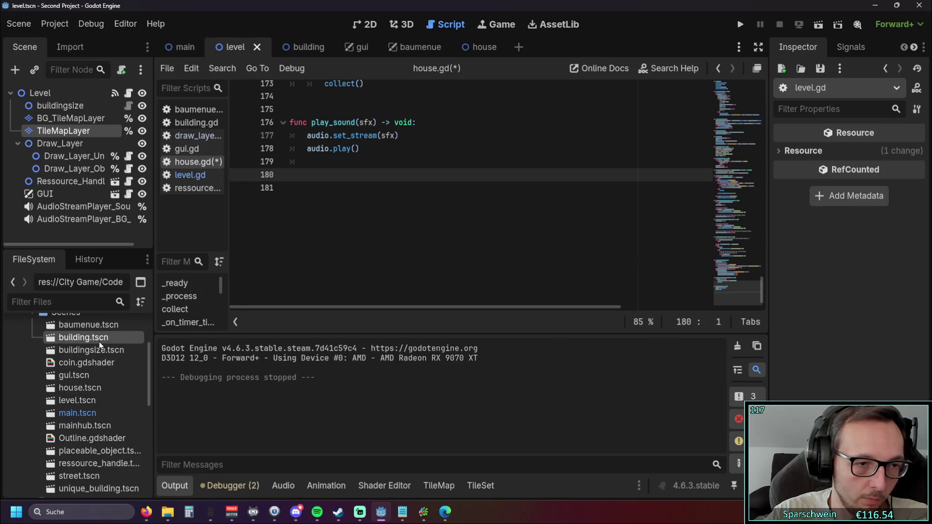
Step: Open the building scene's script and paste the hover-info functions after construct in building.gd
double_click(99, 339)
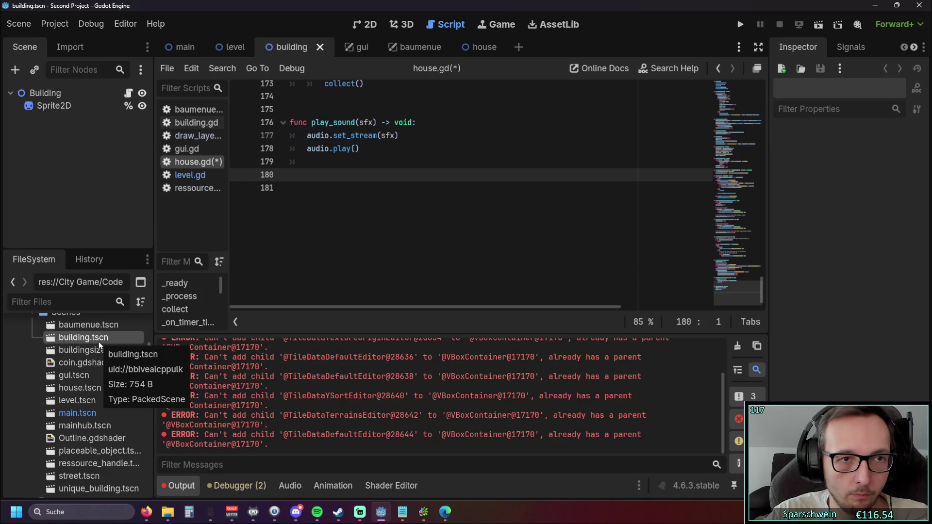
click(128, 93)
scroll(526, 218, down, 3)
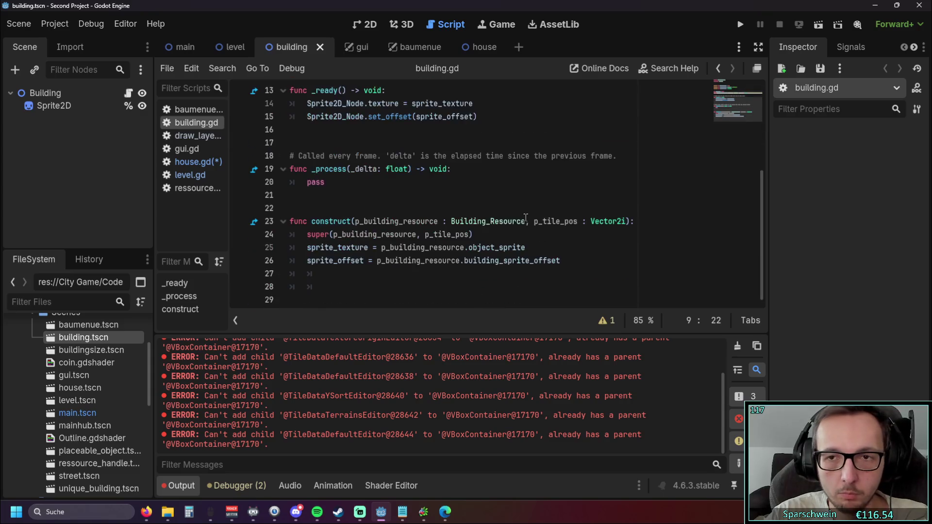
click(545, 261)
key(Return)
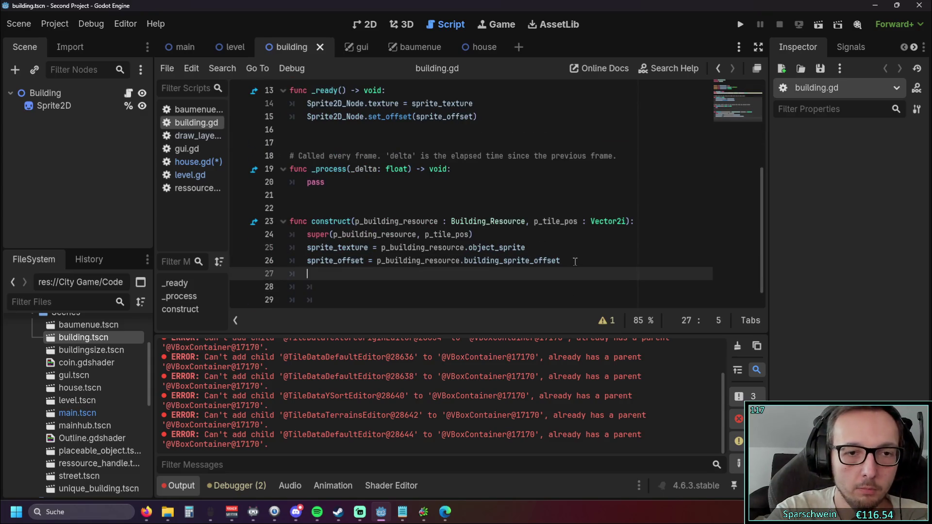
key(Down)
key(BackSpace)
key(ctrl+v)
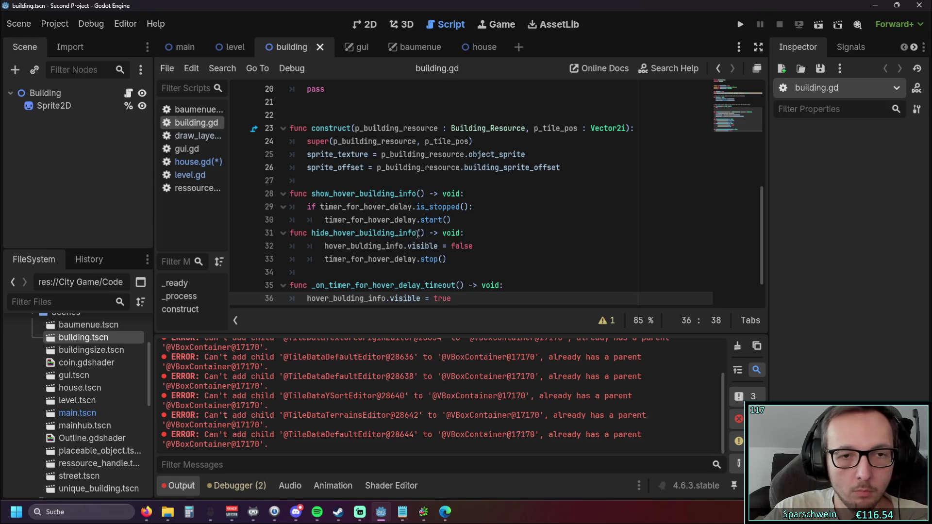
scroll(405, 240, down, 1)
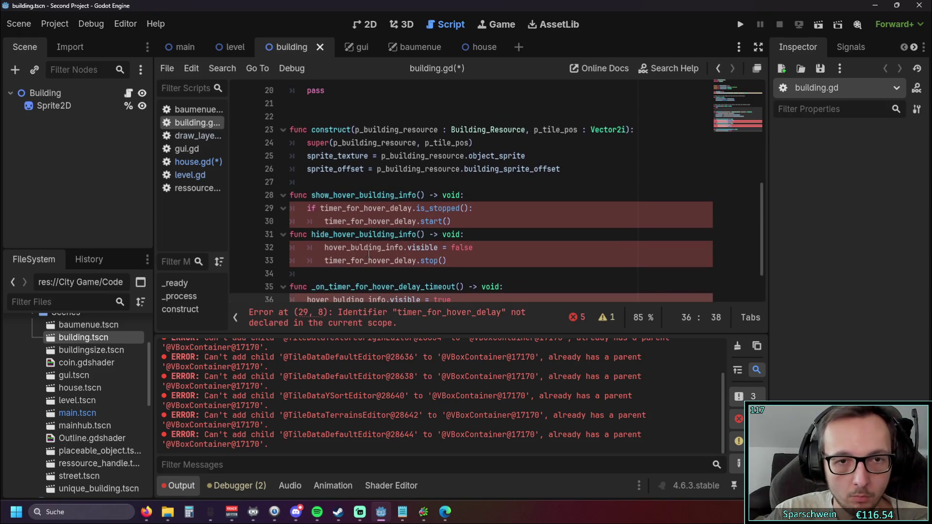
Step: Compare house.gd and other scripts, then undo the pasted hover functions in building.gd
click(196, 162)
drag(762, 291, 763, 92)
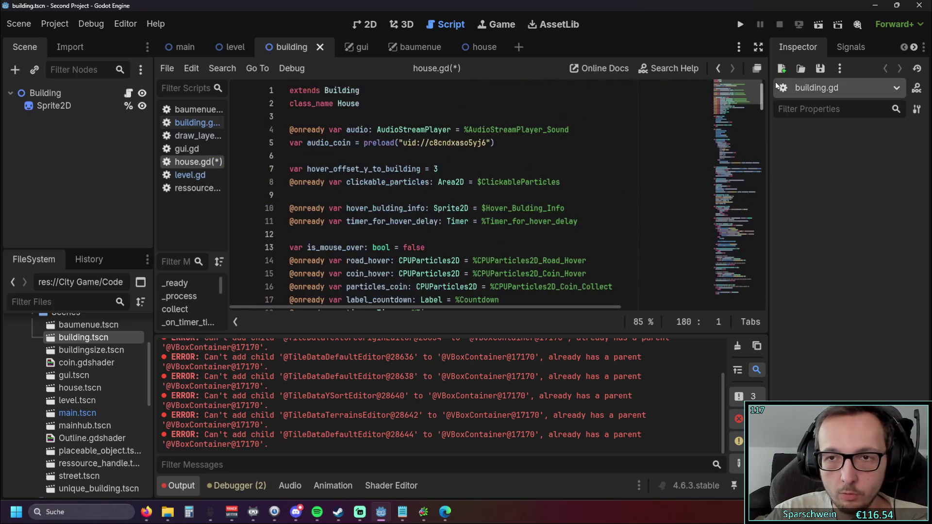
scroll(586, 208, down, 2)
scroll(586, 209, up, 1)
scroll(587, 208, up, 1)
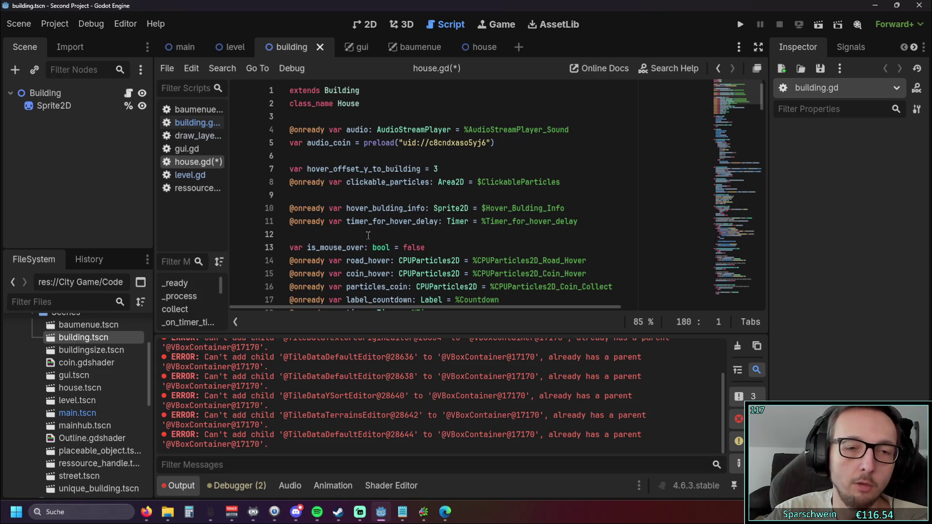
click(191, 175)
click(190, 162)
click(190, 148)
click(209, 124)
key(ctrl+z)
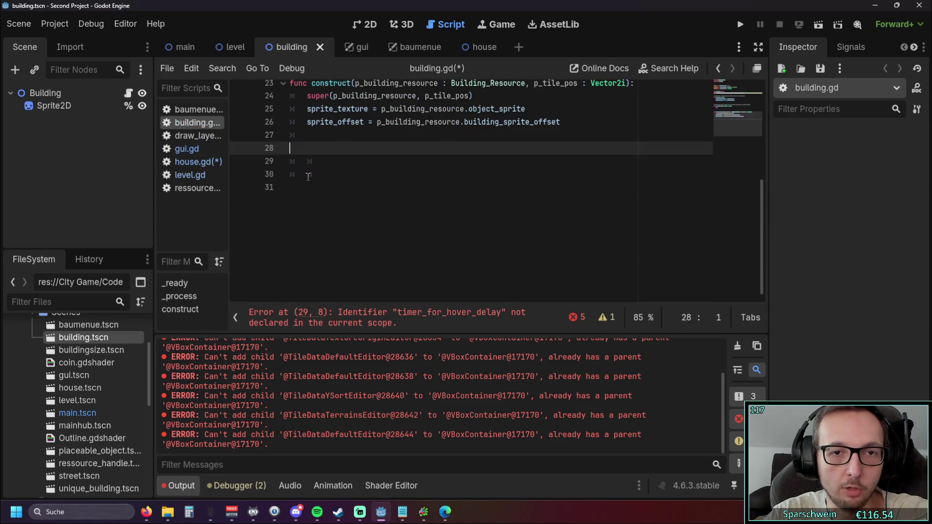
scroll(406, 228, up, 3)
Step: Go back to house.gd with the hover-info functions restored and save it
click(196, 189)
scroll(429, 239, down, 1)
key(alt+Left)
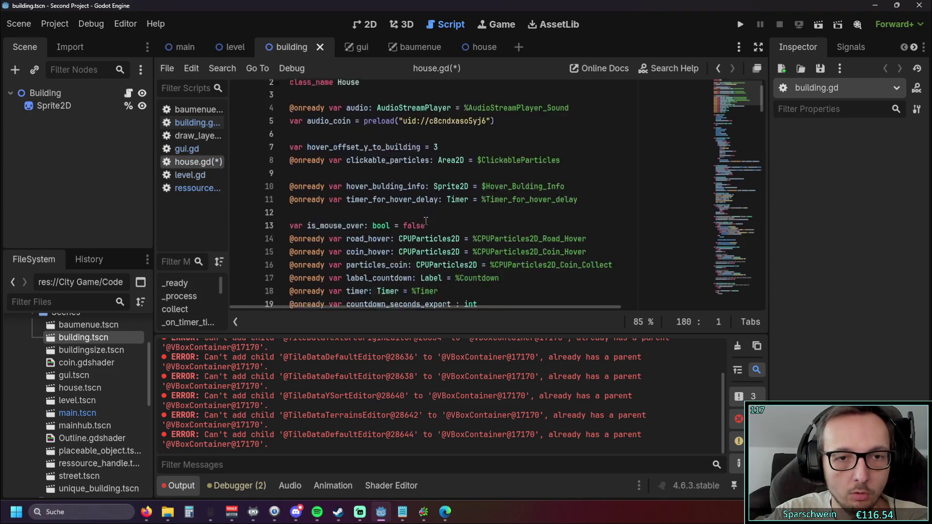
scroll(429, 217, down, 2)
key(ctrl+s)
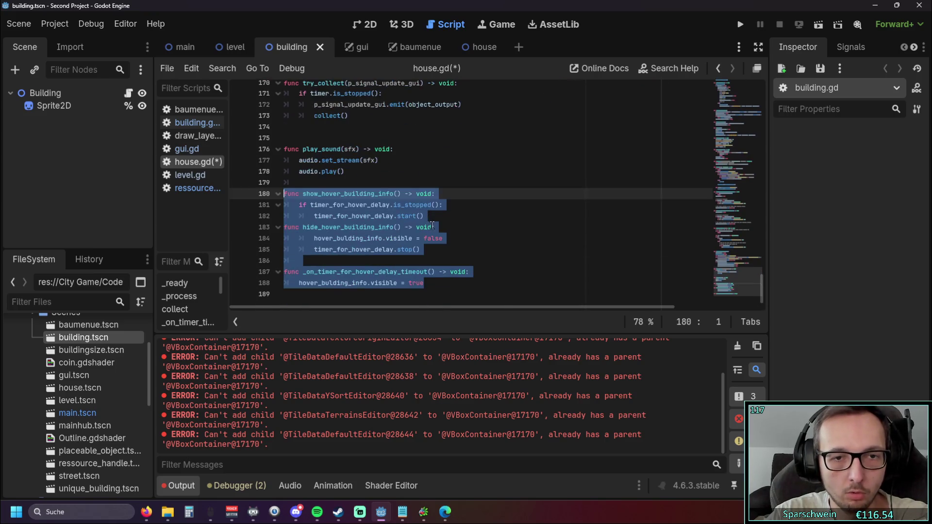
Step: Review the hover-info functions on lines 180–188 of house.gd, then open mainhub.tscn
scroll(434, 226, up, 2)
ctrl+scroll(434, 226, up, 1)
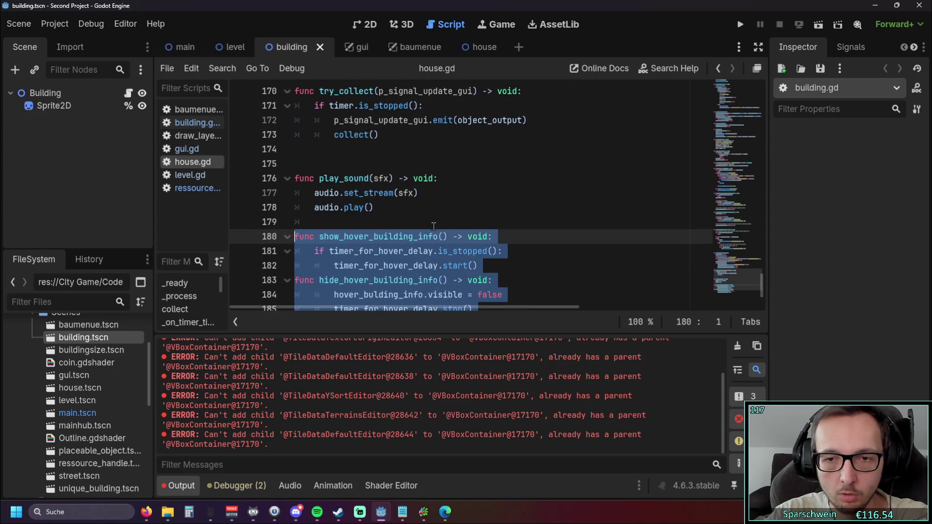
scroll(461, 231, down, 1)
click(527, 237)
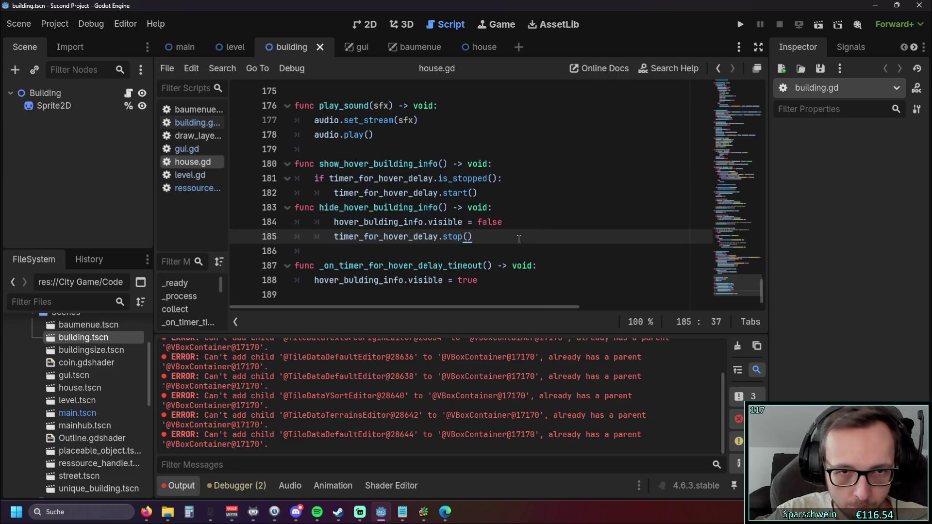
click(494, 251)
scroll(483, 230, up, 1)
scroll(483, 230, down, 1)
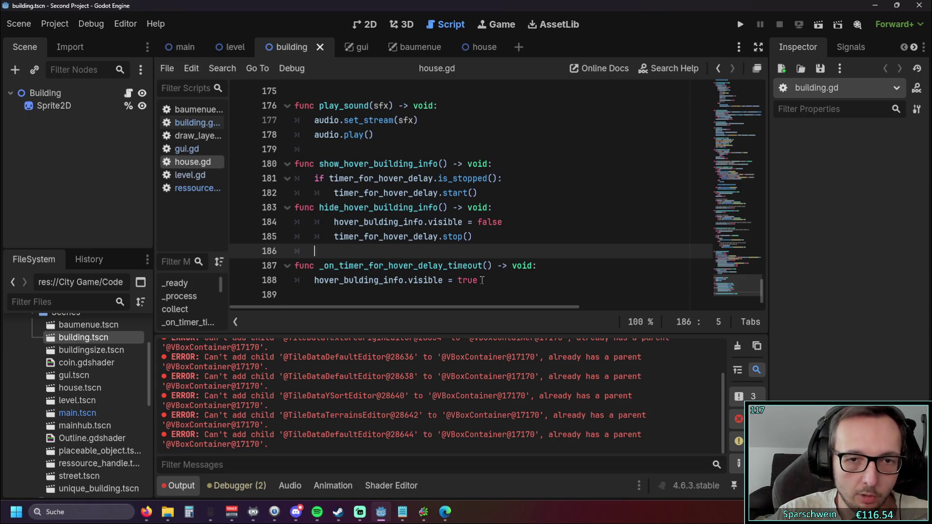
mouse_move(492, 285)
mouse_down()
mouse_move(291, 224)
mouse_move(266, 161)
mouse_up()
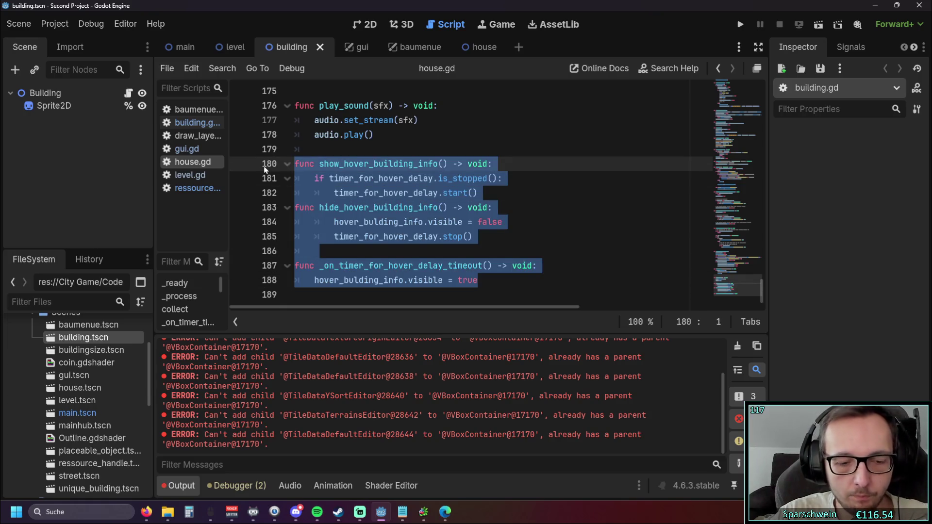
click(341, 250)
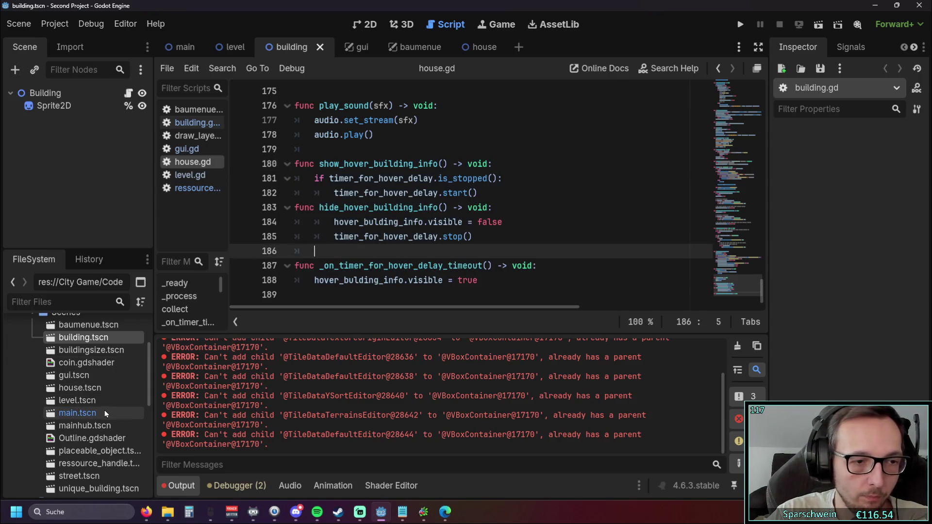
scroll(100, 408, down, 2)
scroll(101, 407, up, 4)
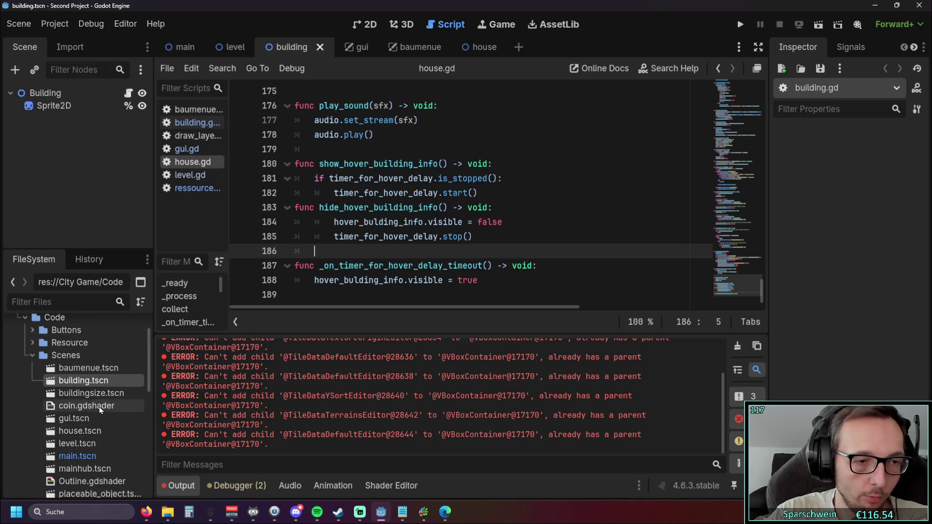
scroll(100, 408, down, 3)
double_click(95, 383)
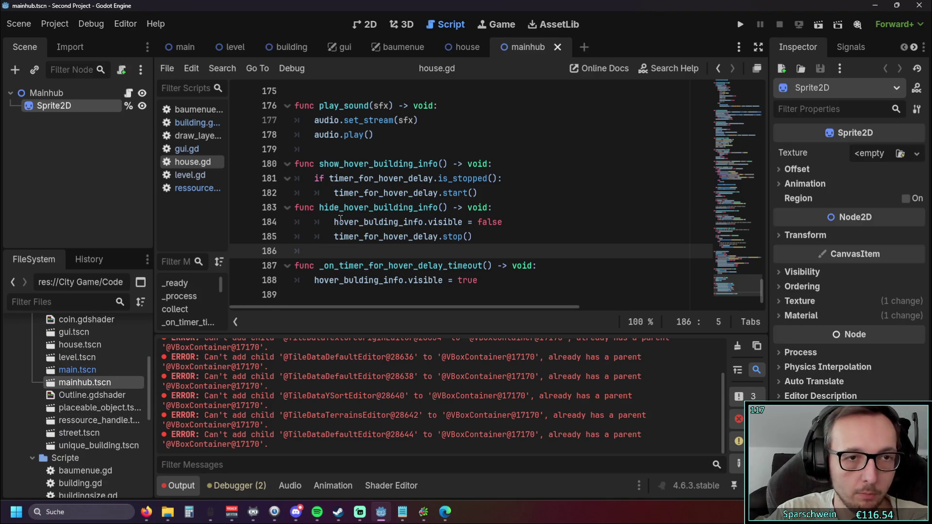
Step: Paste the hover-info functions into mainhub.gd after line 21 and add pass to the show and hide functions
click(128, 93)
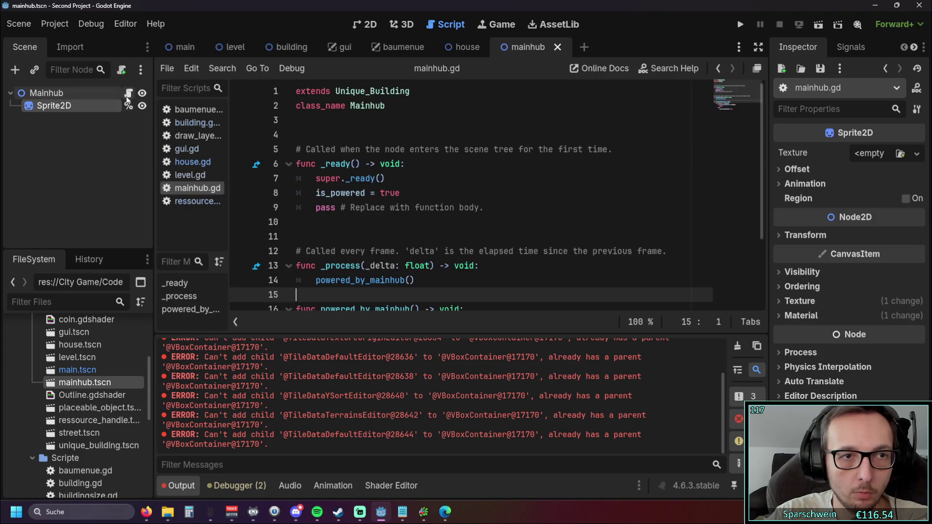
click(492, 283)
key(Return)
key(Return)
key(BackSpace)
key(BackSpace)
key(ctrl+v)
key(ctrl+v)
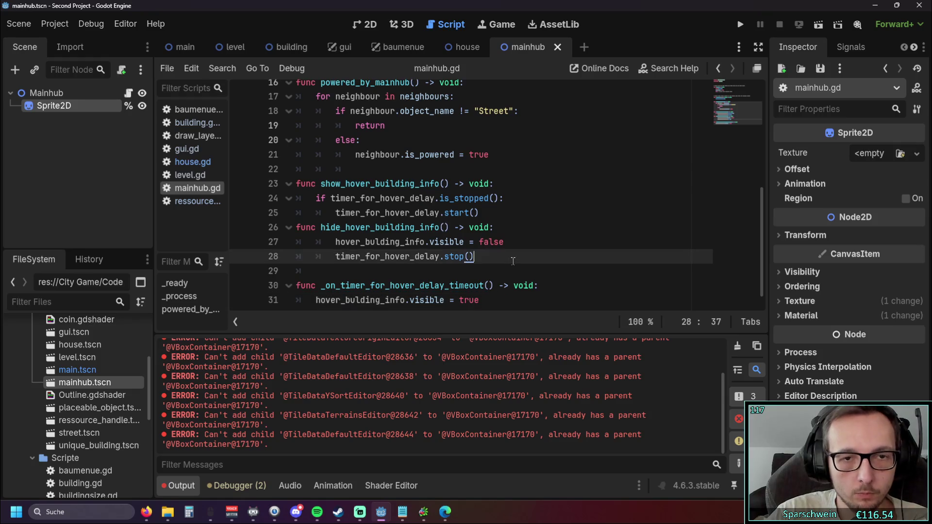
scroll(518, 254, down, 2)
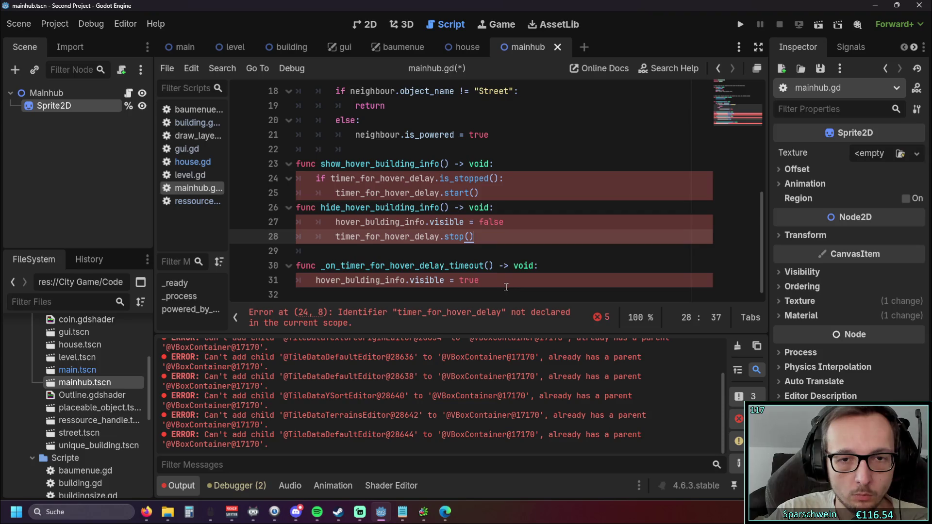
click(340, 252)
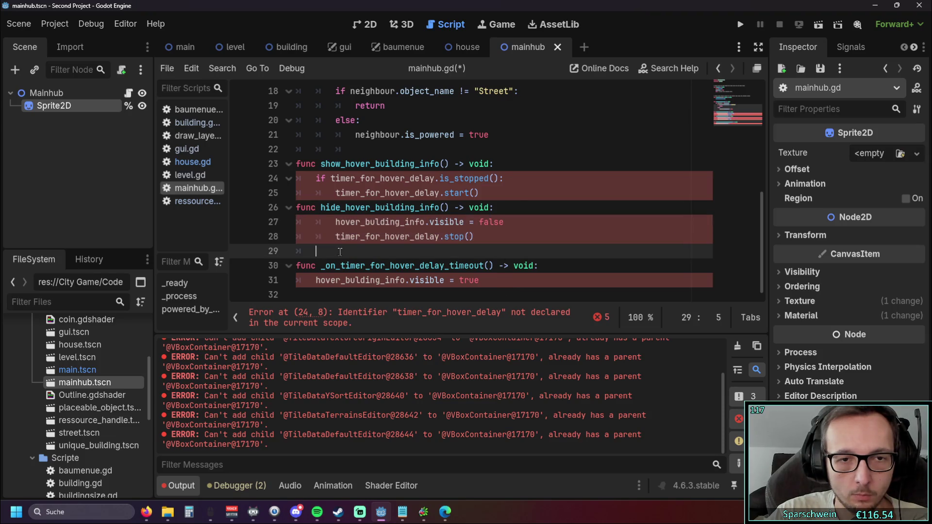
text(pass)
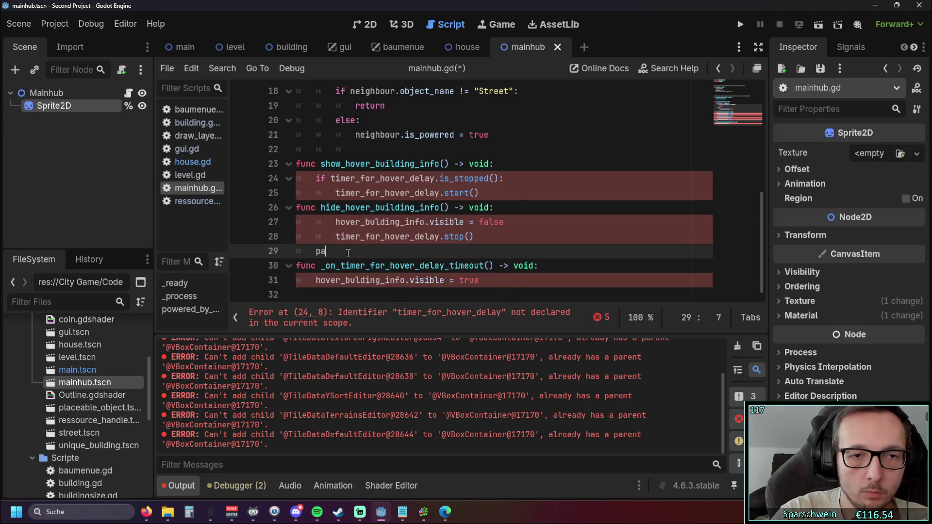
click(494, 193)
key(Return)
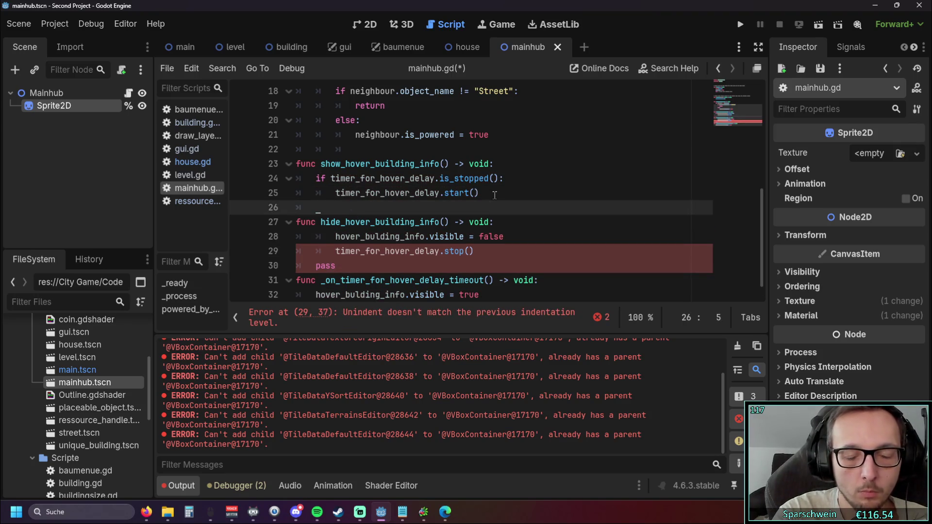
text(pas)
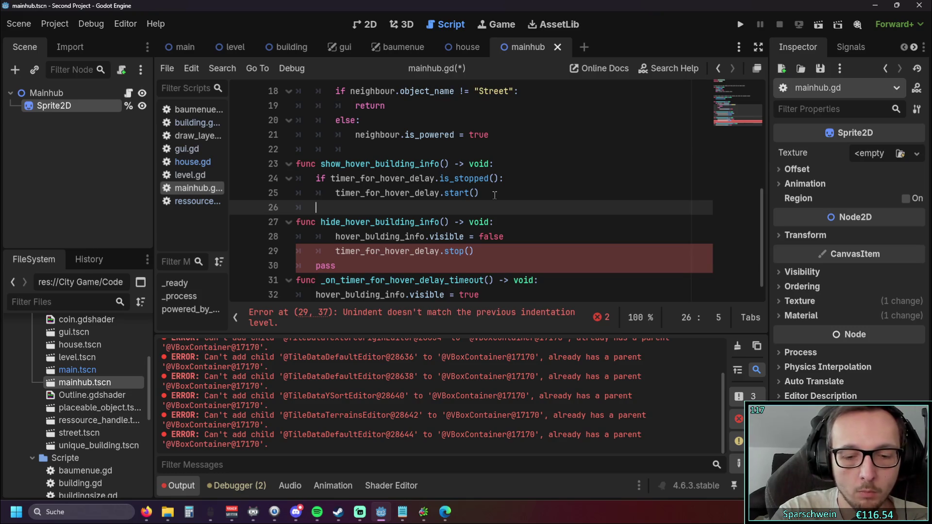
text(s)
Step: Comment out the timer check lines 24–25 in show_hover_building_info
drag(478, 195, 261, 181)
click(447, 203)
drag(478, 194, 260, 180)
key(ctrl+k)
drag(478, 252, 262, 238)
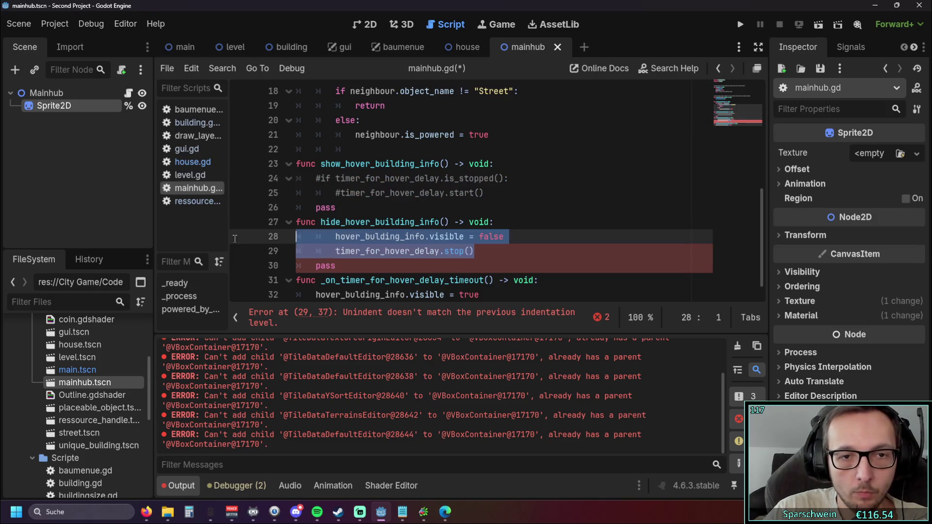
scroll(415, 221, down, 1)
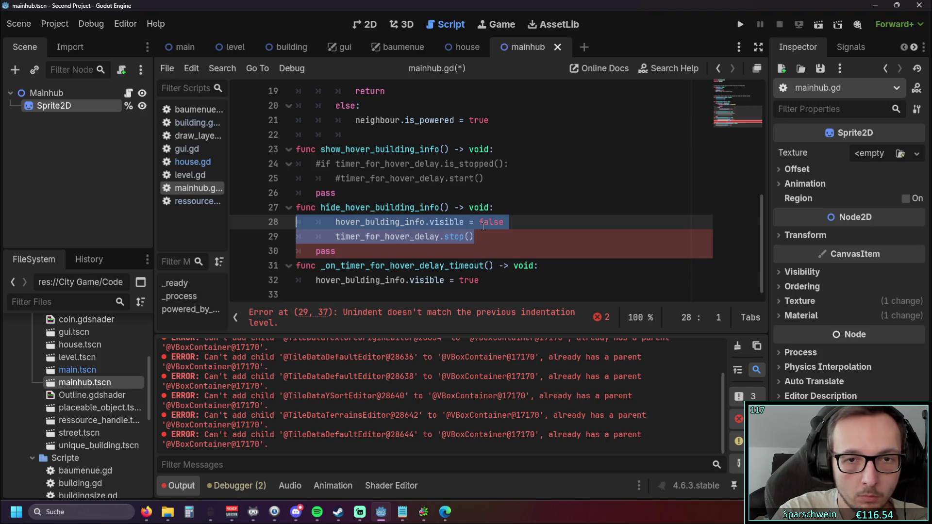
key(ctrl+z)
key(ctrl+k)
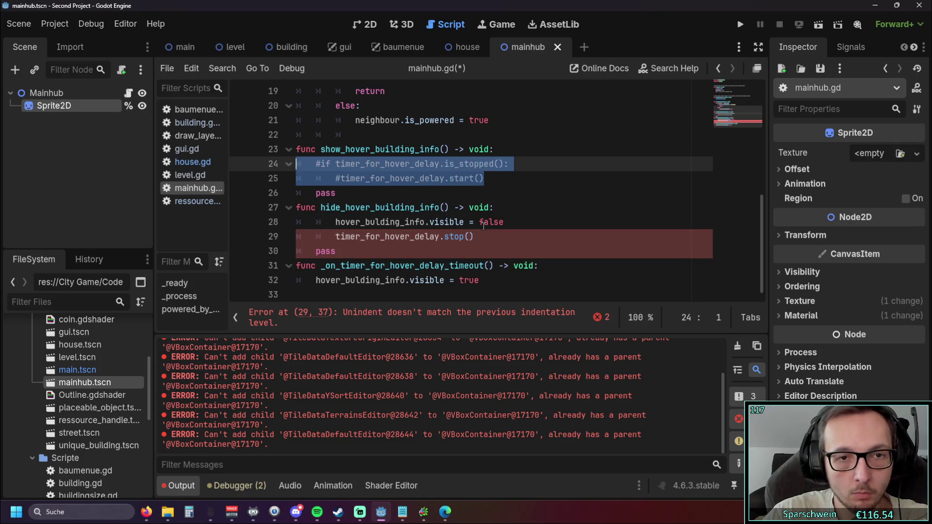
click(483, 237)
Step: Fix the indentation of lines 28–29 in hide_hover_building_info and comment them out
mouse_move(473, 237)
mouse_down()
mouse_move(242, 237)
mouse_move(201, 222)
mouse_up()
key(Down)
key(Home)
key(BackSpace)
key(ctrl+z)
key(shift+Tab)
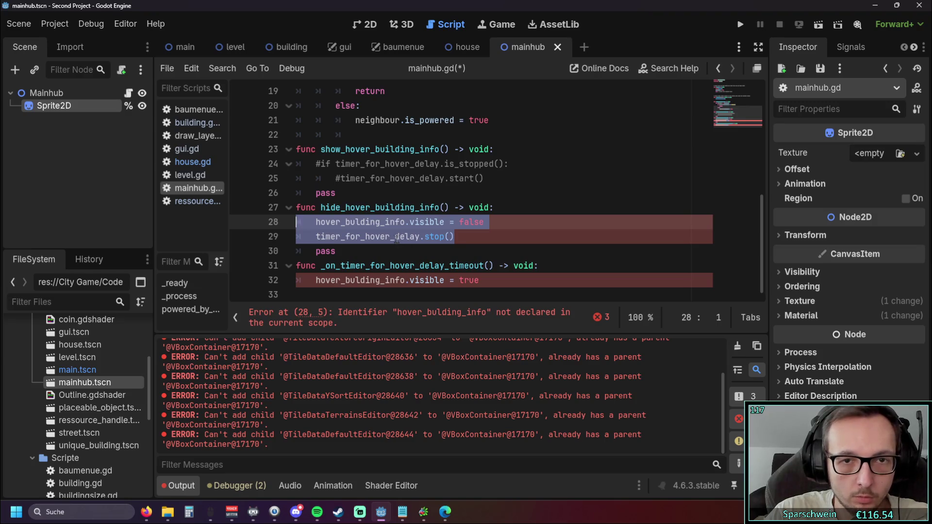
key(ctrl+k)
Step: Comment out the whole hover-delay timeout function
click(445, 251)
click(265, 281)
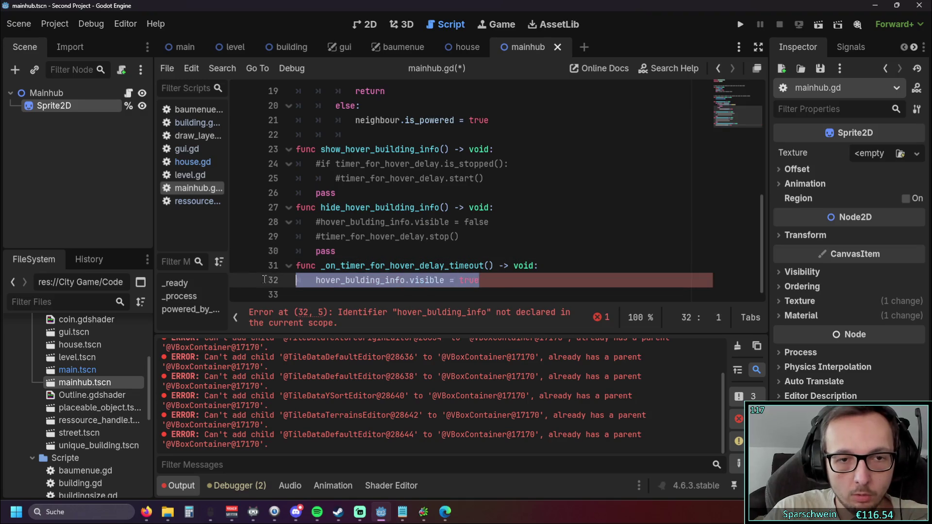
key(ctrl+k)
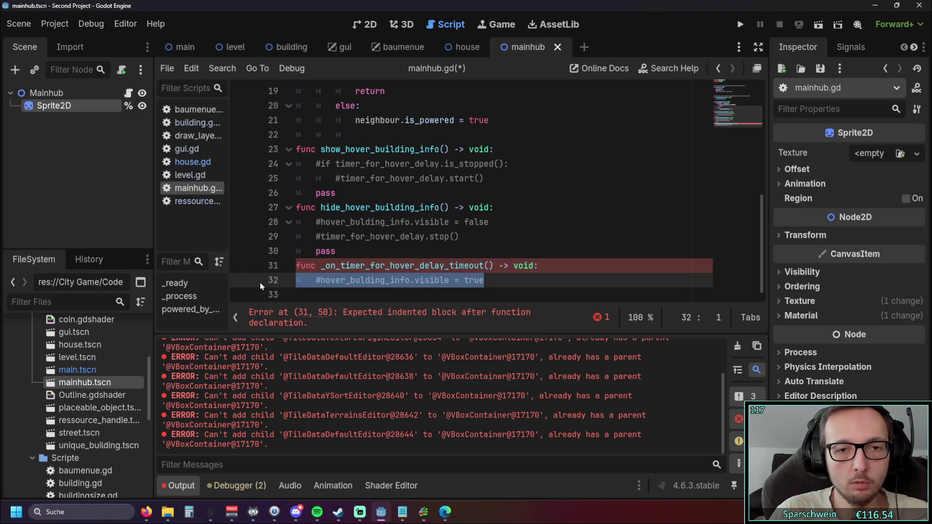
click(314, 280)
key(ctrl+k)
drag(252, 282, 252, 266)
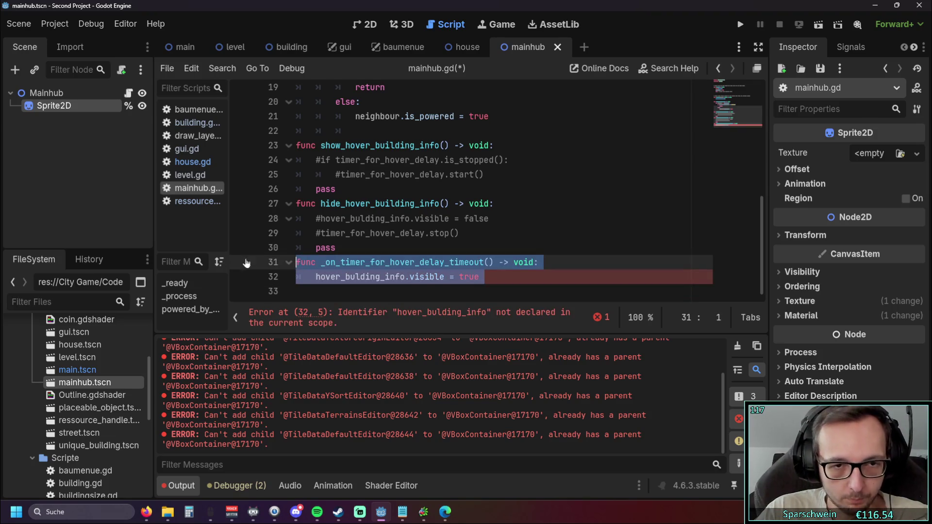
key(ctrl+k)
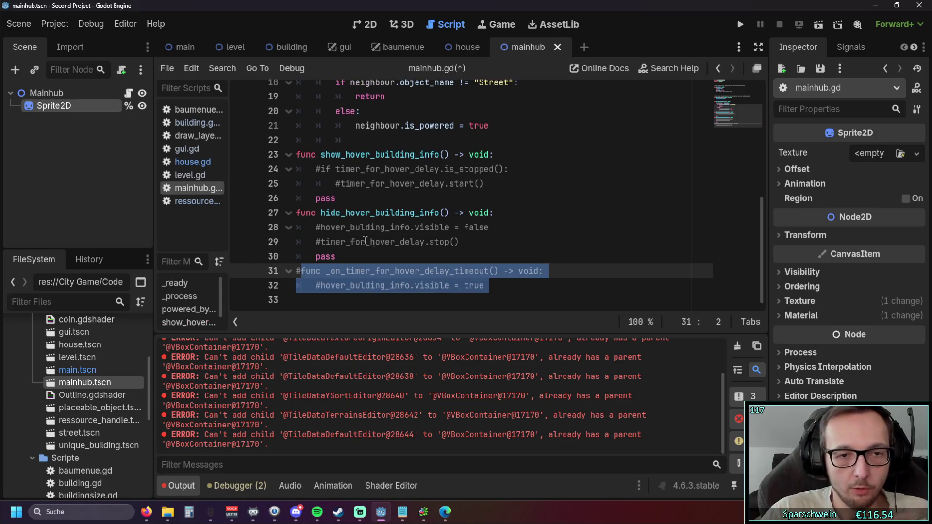
click(401, 242)
Step: Run the game, place a house at the map centre and build a road strip
click(737, 25)
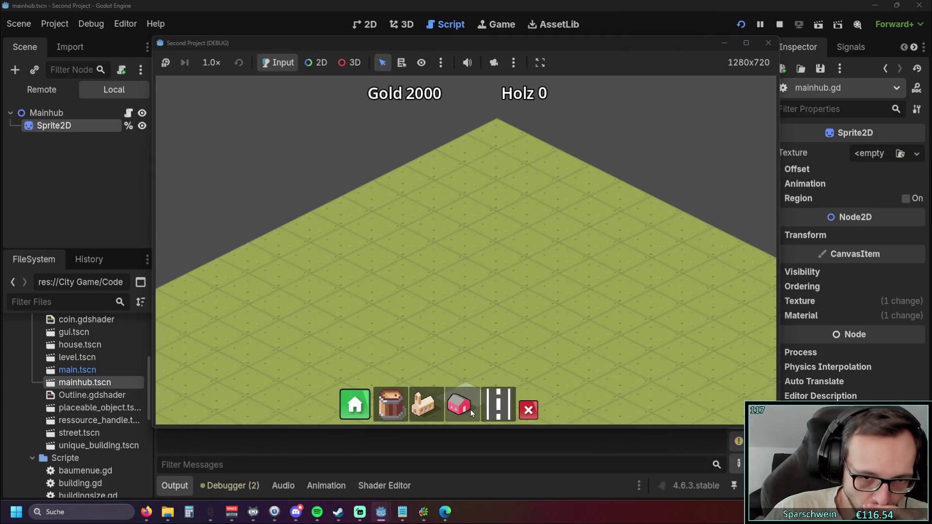
click(470, 409)
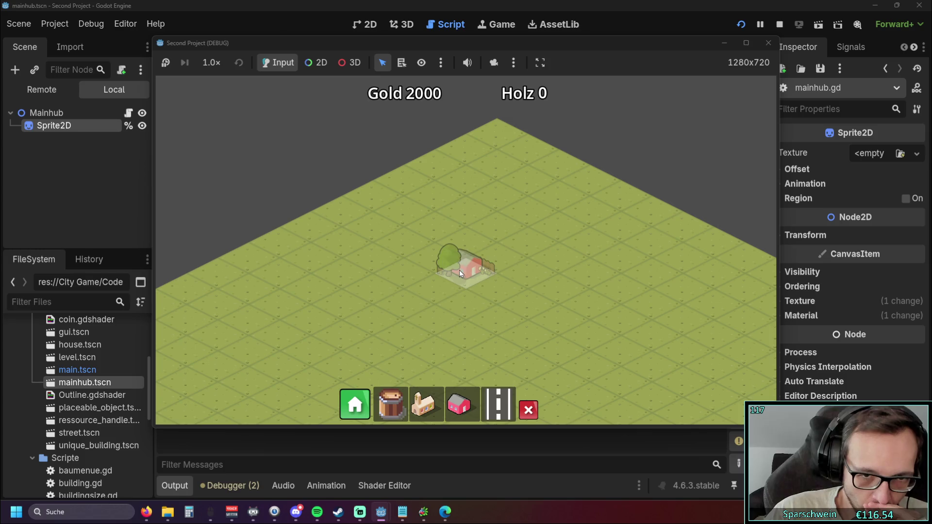
click(460, 268)
drag(382, 350, 506, 311)
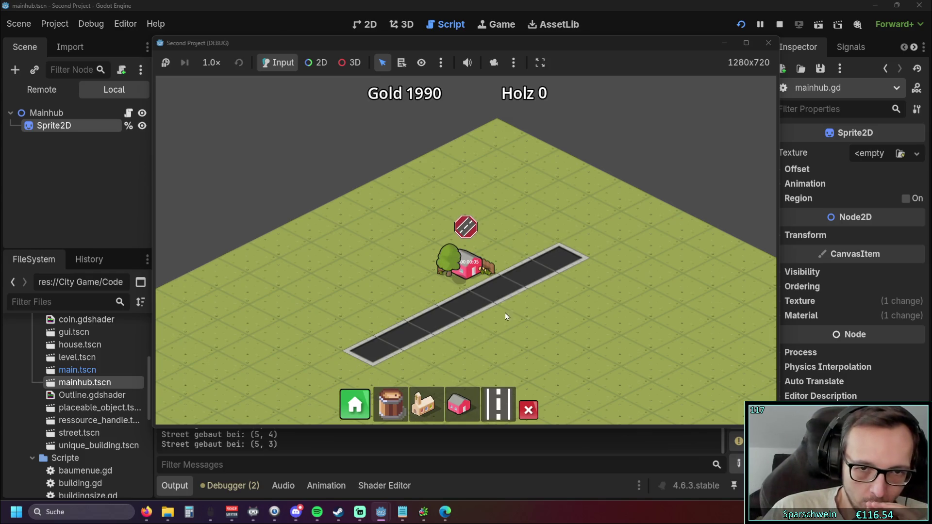
click(423, 404)
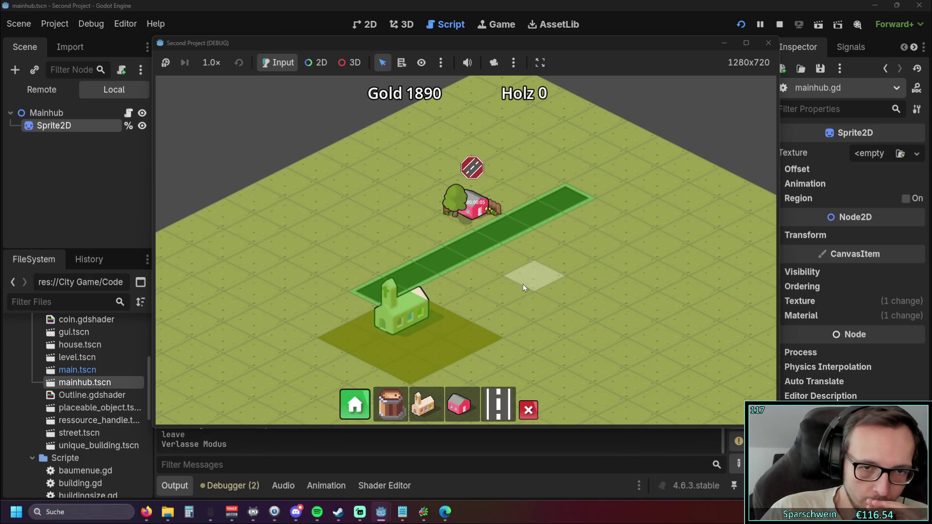
key(w)
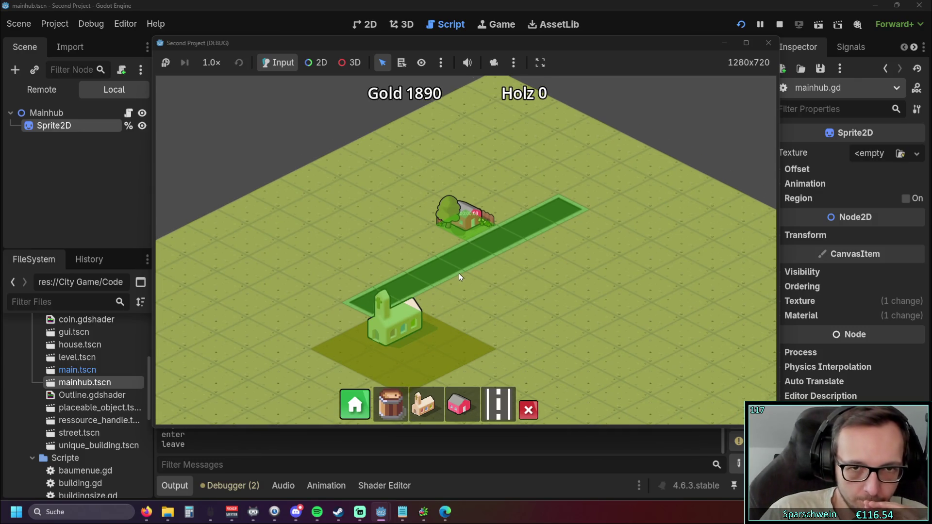
Step: Check the house's hover outline and info panel, then stop the game
click(466, 218)
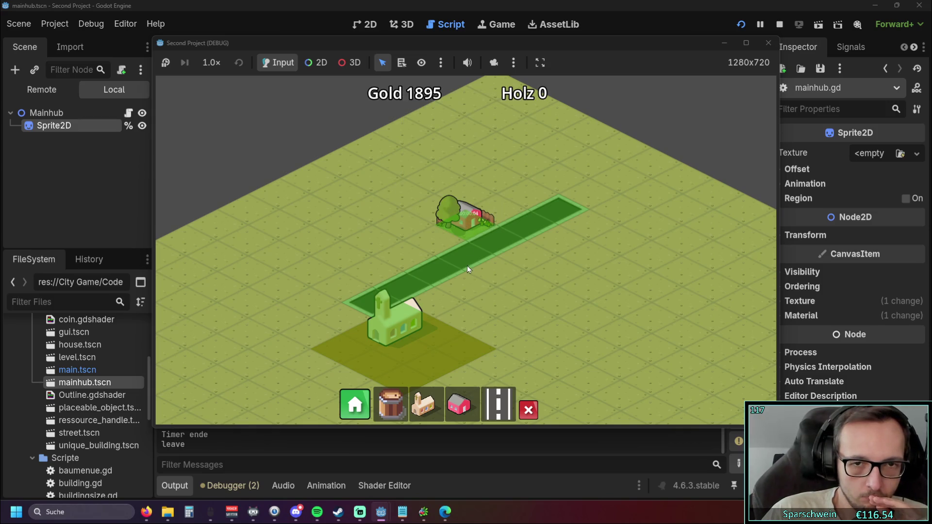
drag(477, 263, 446, 298)
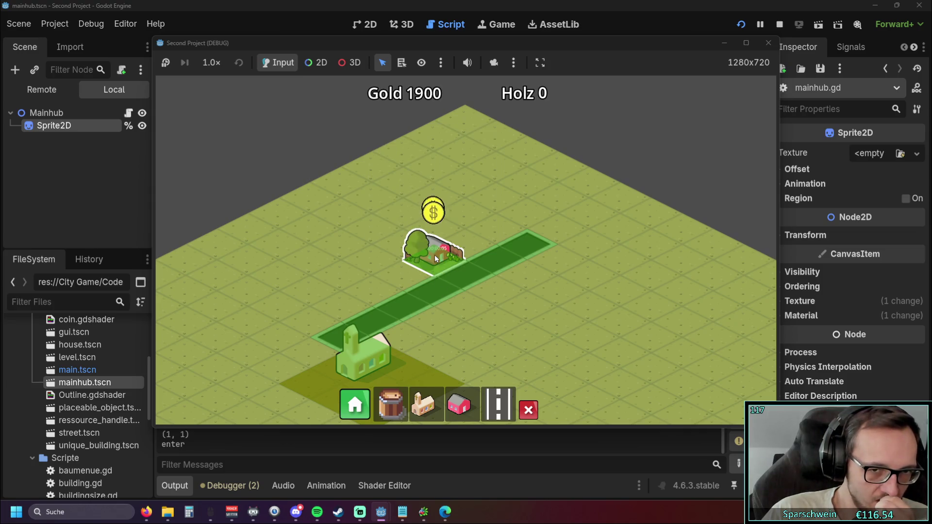
click(768, 43)
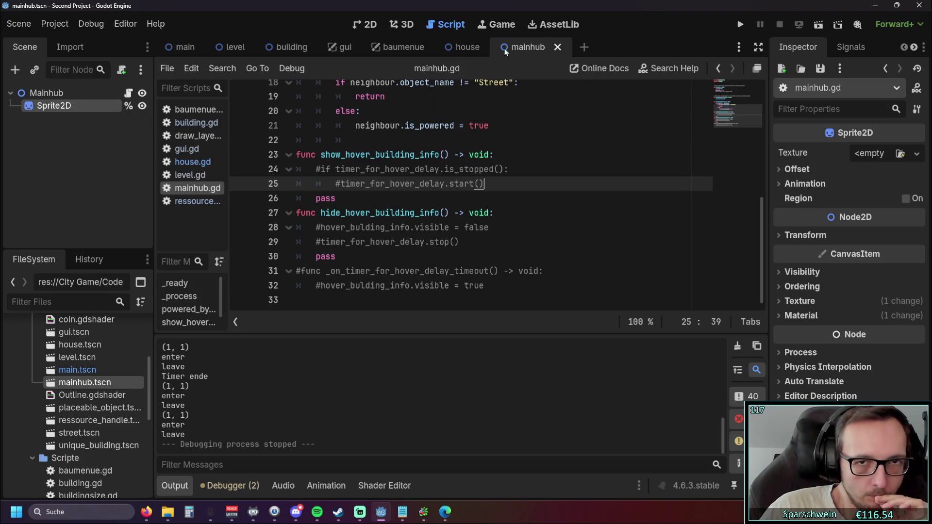
Step: Look through the level and mainhub scenes and the open scripts, then close mainhub.gd
click(233, 48)
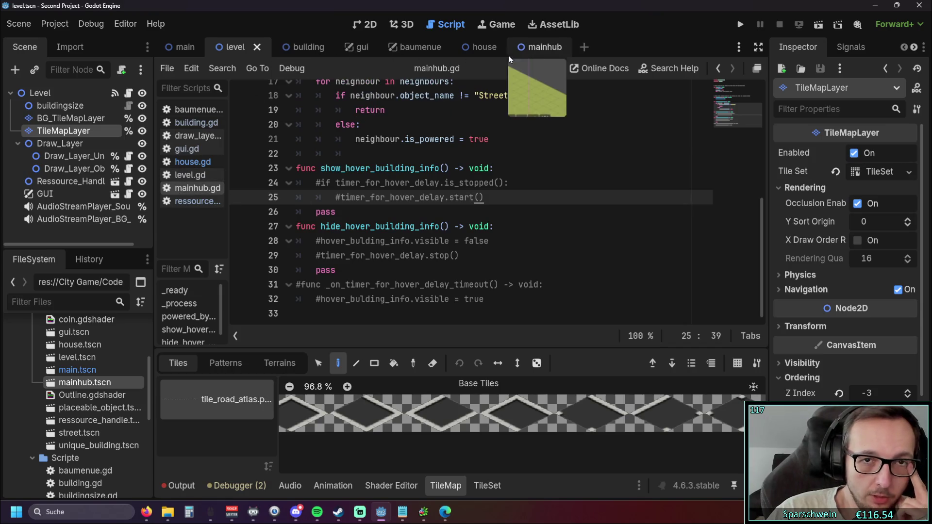
click(528, 47)
click(234, 47)
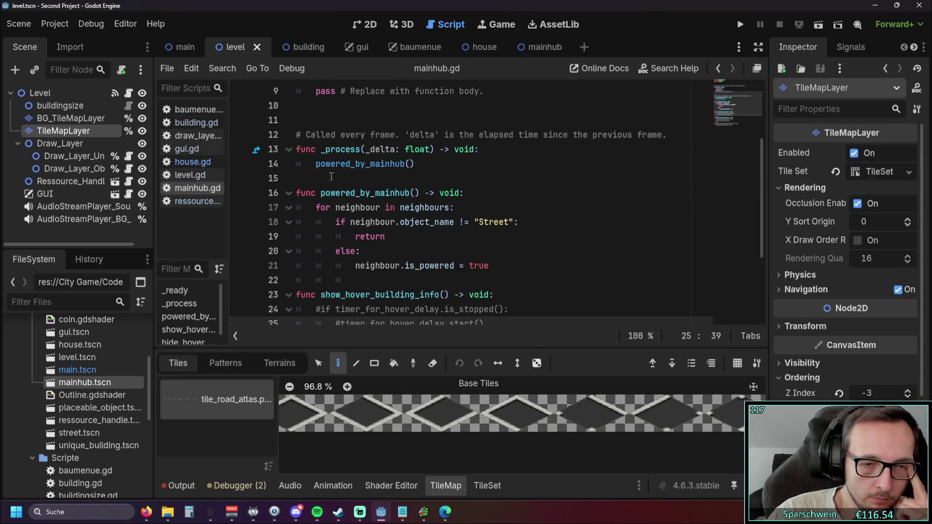
scroll(366, 176, down, 2)
click(193, 162)
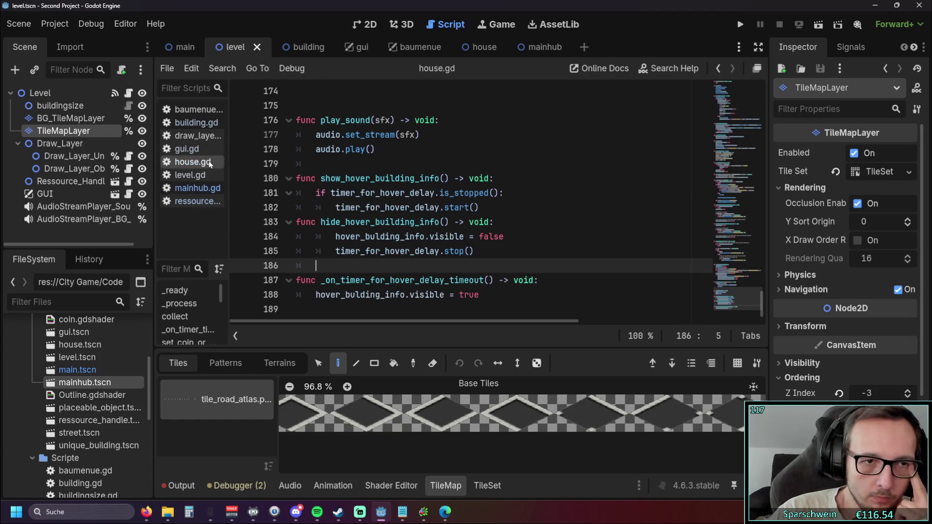
click(192, 178)
click(193, 201)
click(192, 188)
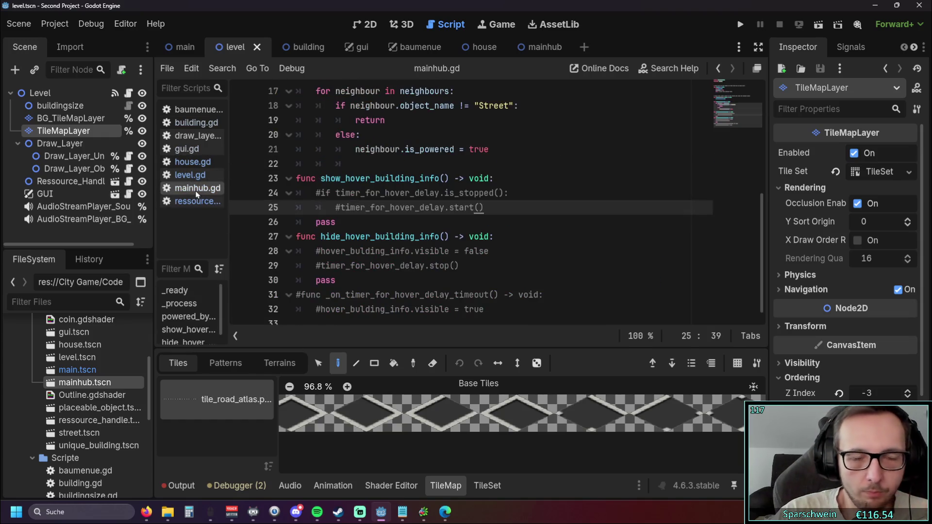
right_click(190, 188)
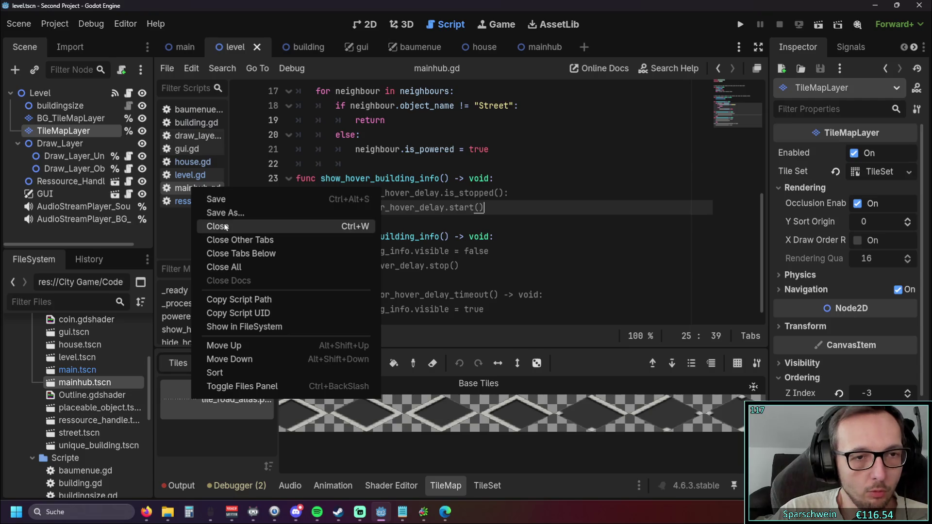
click(218, 223)
Step: Close the mainhub scene tab, then open building.gd and save
click(553, 51)
click(571, 47)
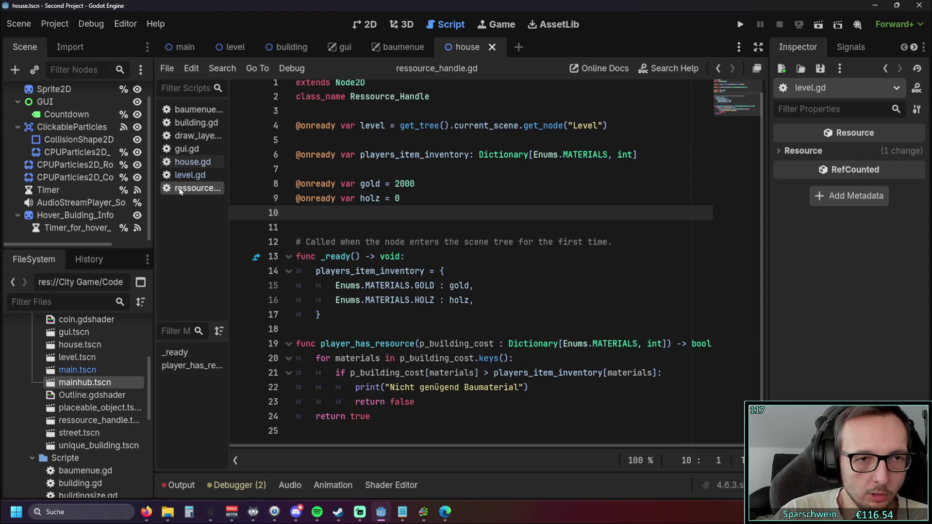
click(195, 124)
key(ctrl+s)
right_click(192, 125)
click(472, 176)
scroll(472, 176, up, 2)
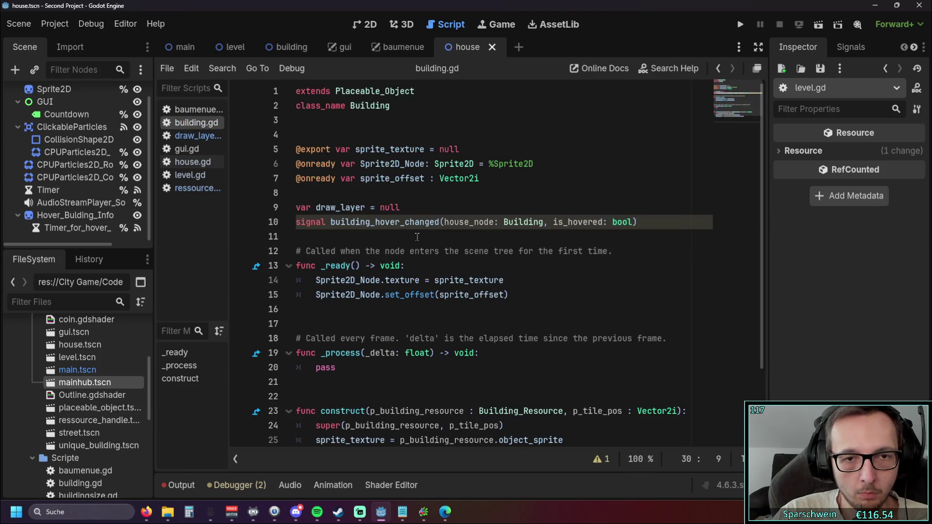
drag(651, 223, 218, 225)
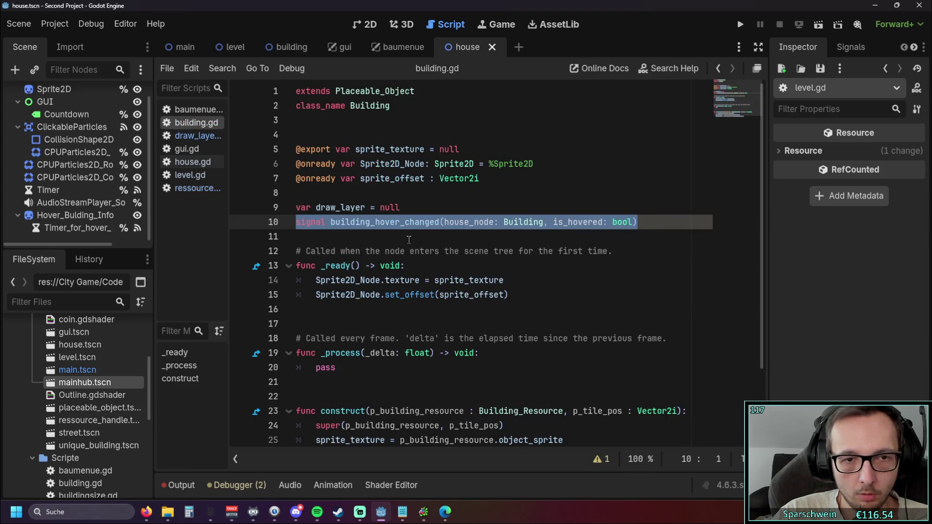
scroll(407, 238, down, 1)
click(408, 238)
scroll(388, 228, up, 2)
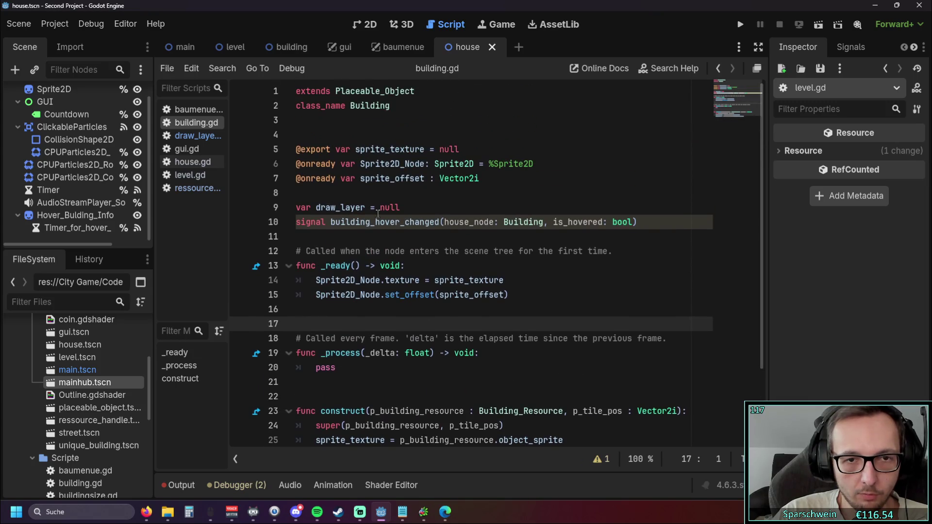
click(338, 223)
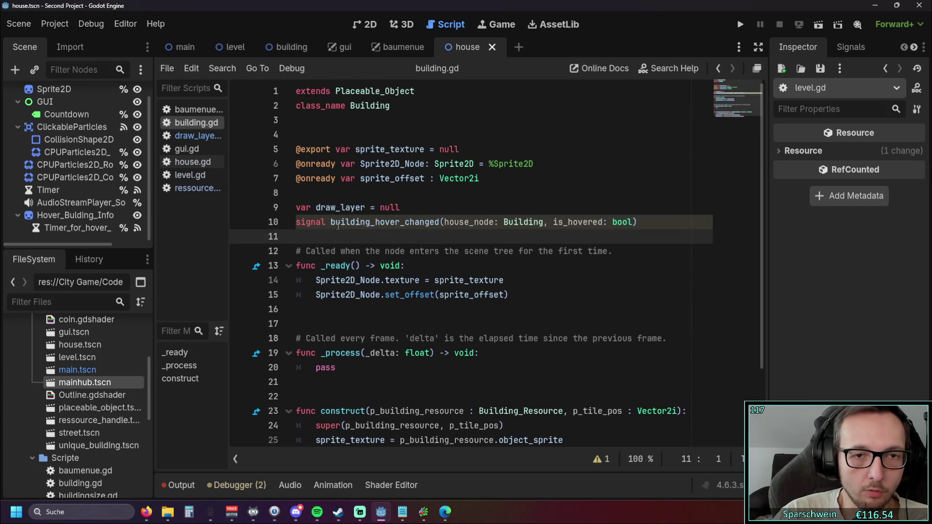
key(End)
key(shift+Home)
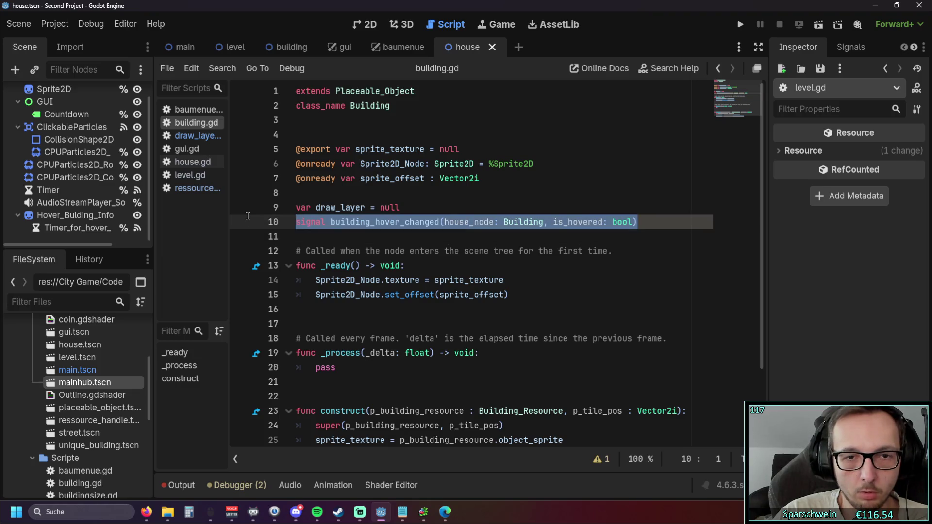
click(390, 240)
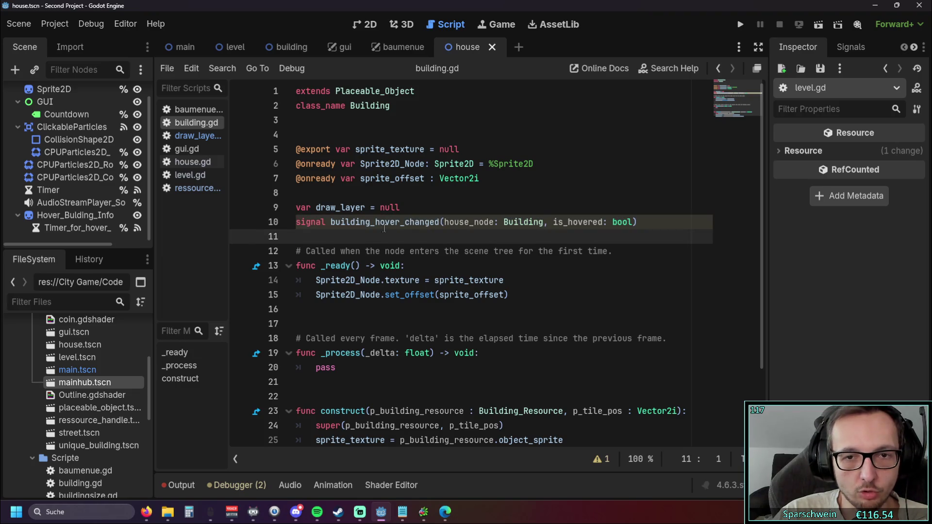
click(189, 162)
key(ctrl+f)
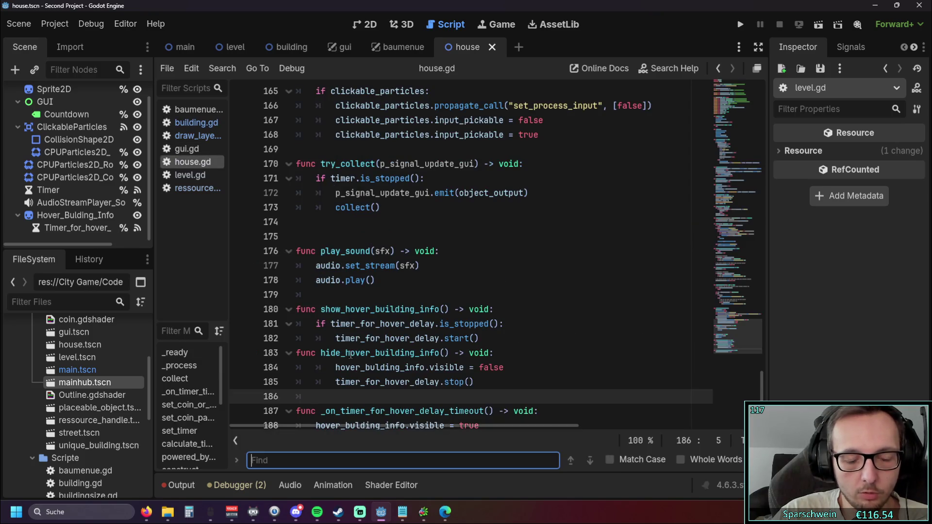
text(building)
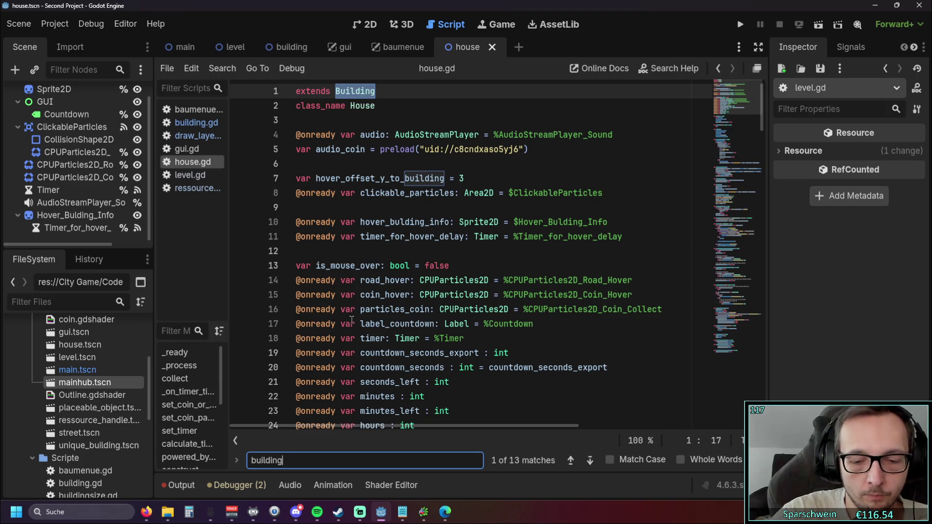
text(_ho)
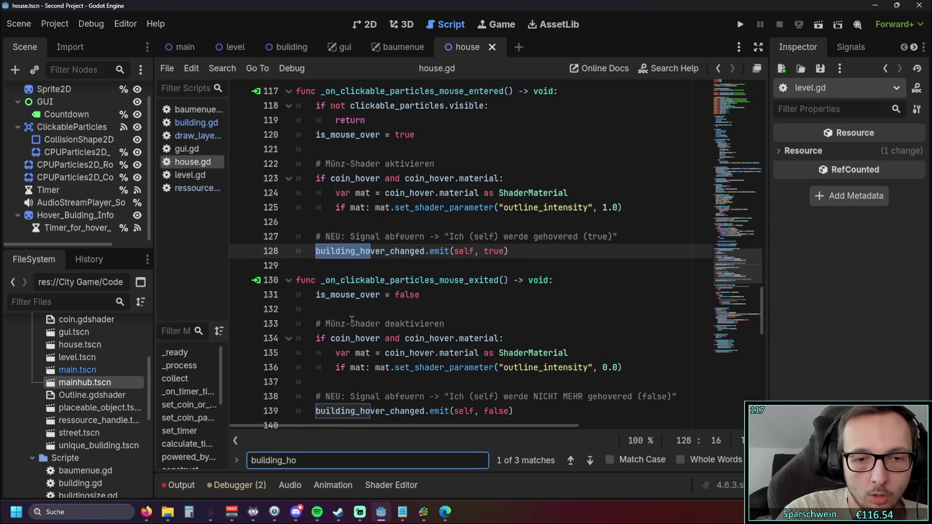
key(BackSpace)
key(BackSpace)
key(BackSpace)
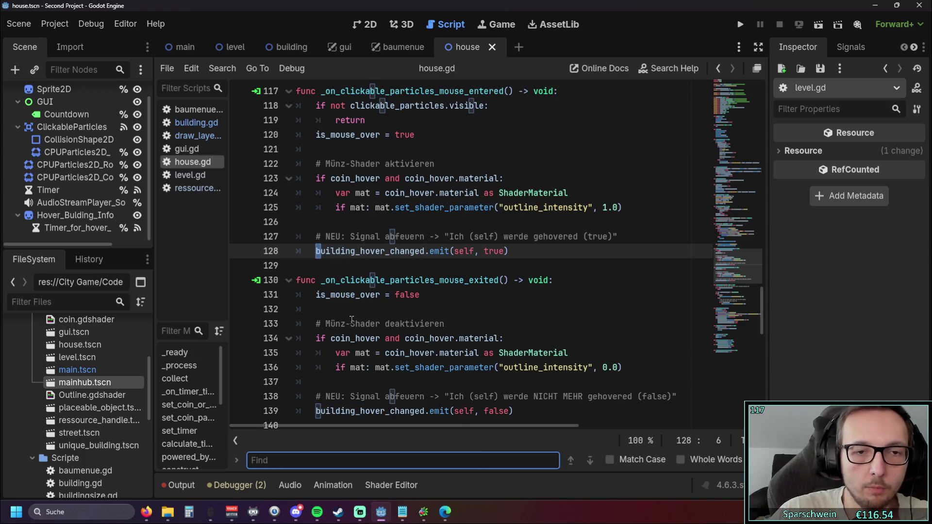
click(197, 136)
click(193, 125)
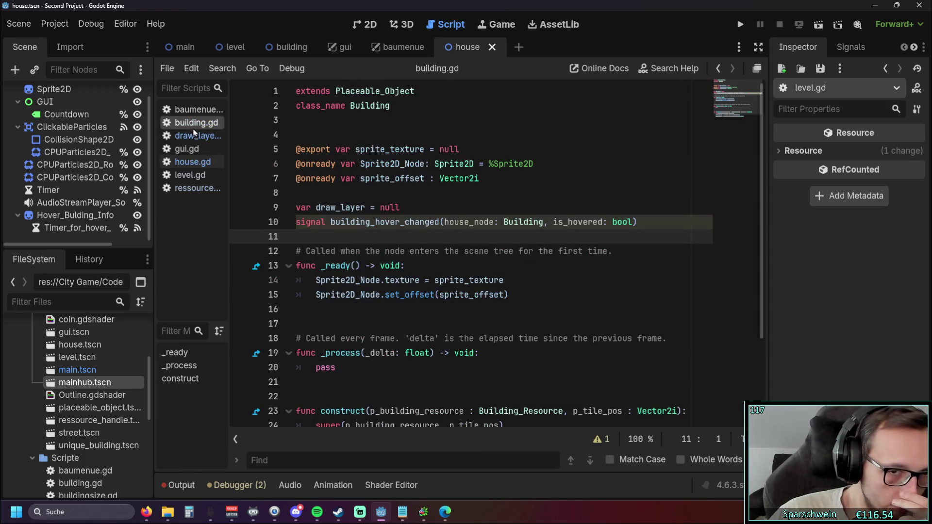
right_click(397, 227)
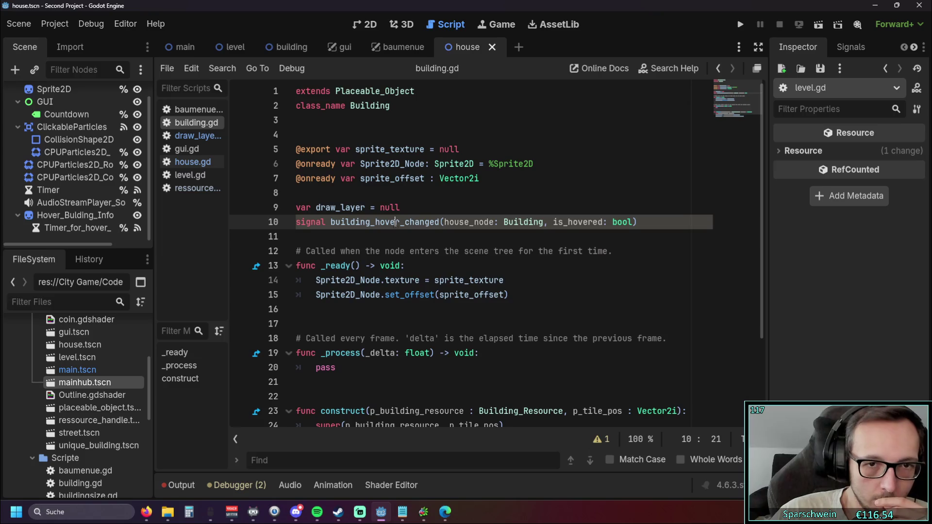
click(365, 237)
click(601, 439)
click(351, 401)
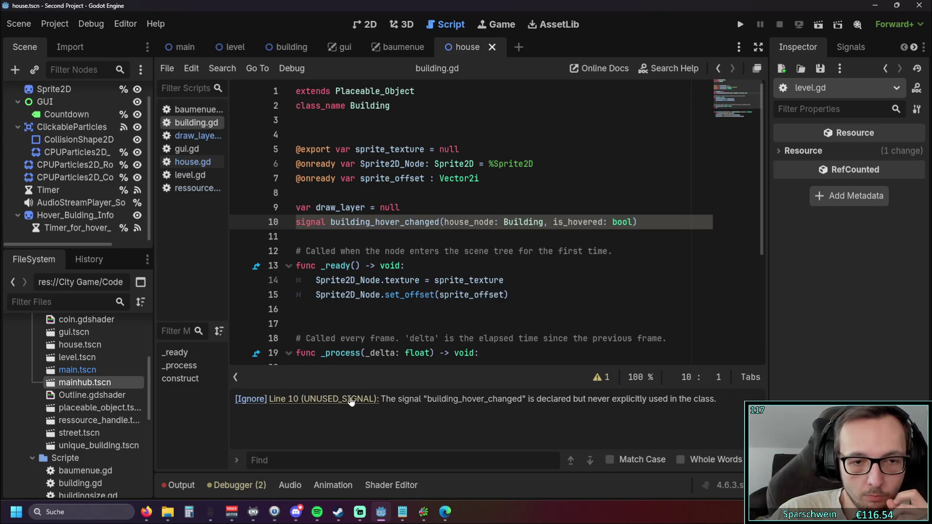
click(259, 400)
Step: Add the comment '# used in house' after the annotation on line 10
click(498, 265)
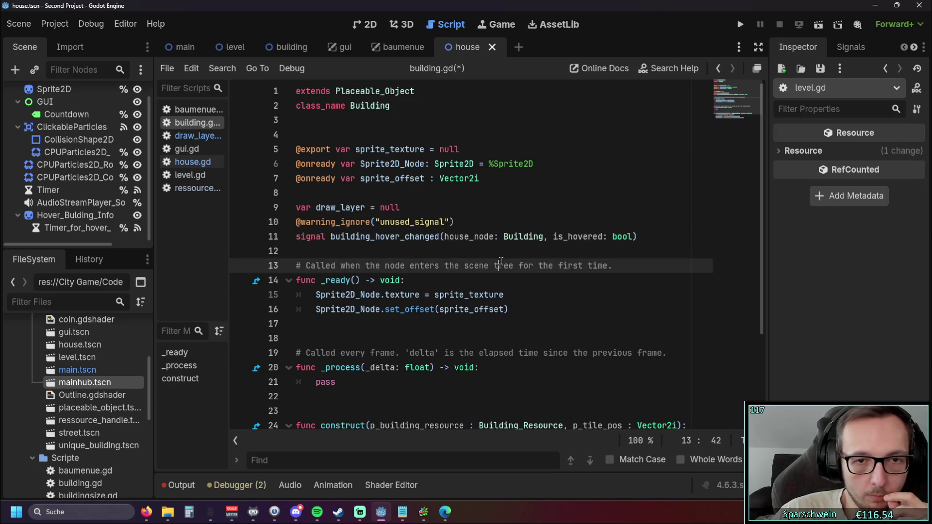
click(458, 222)
click(436, 208)
key(Return)
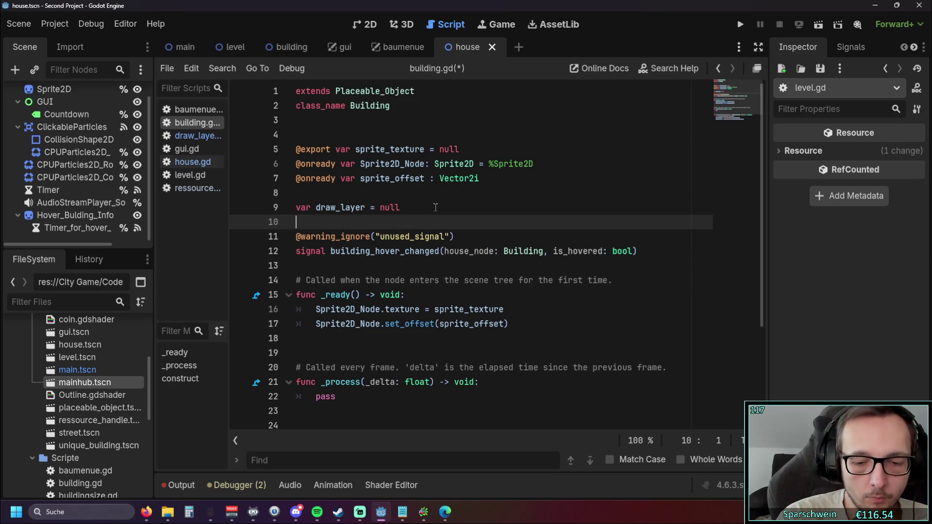
text(#ui)
key(BackSpace)
key(BackSpace)
key(BackSpace)
click(462, 222)
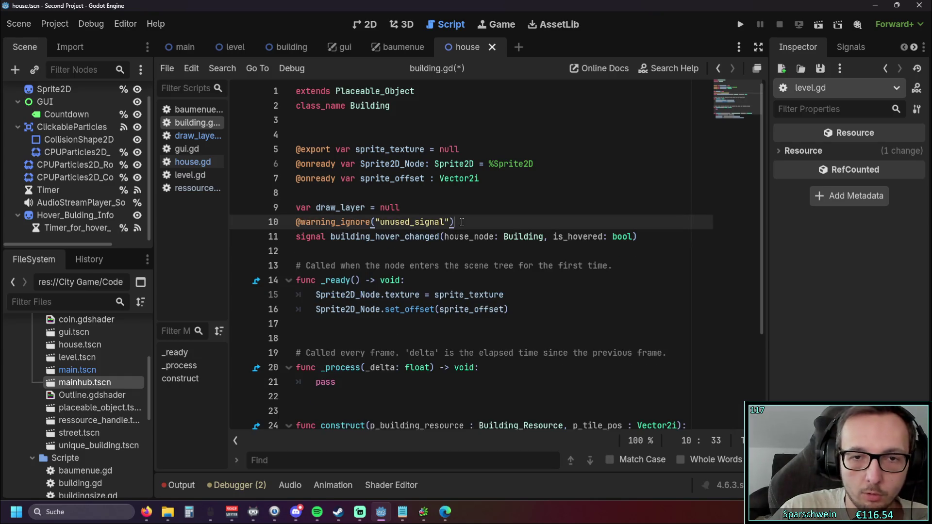
text( # us)
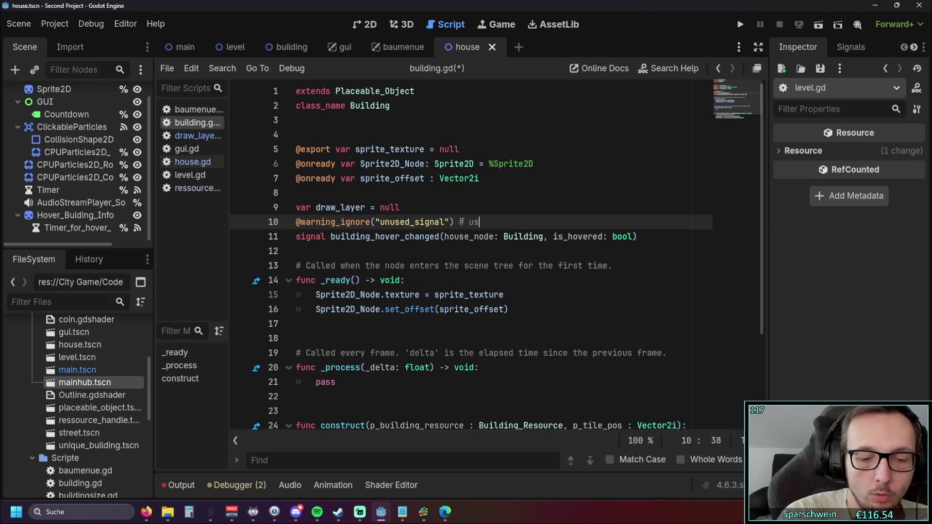
text(ed in house)
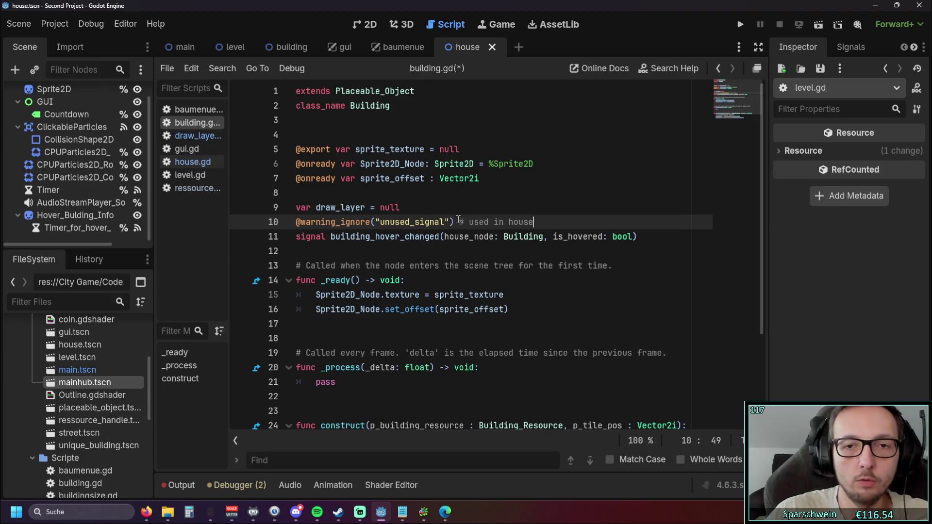
click(489, 251)
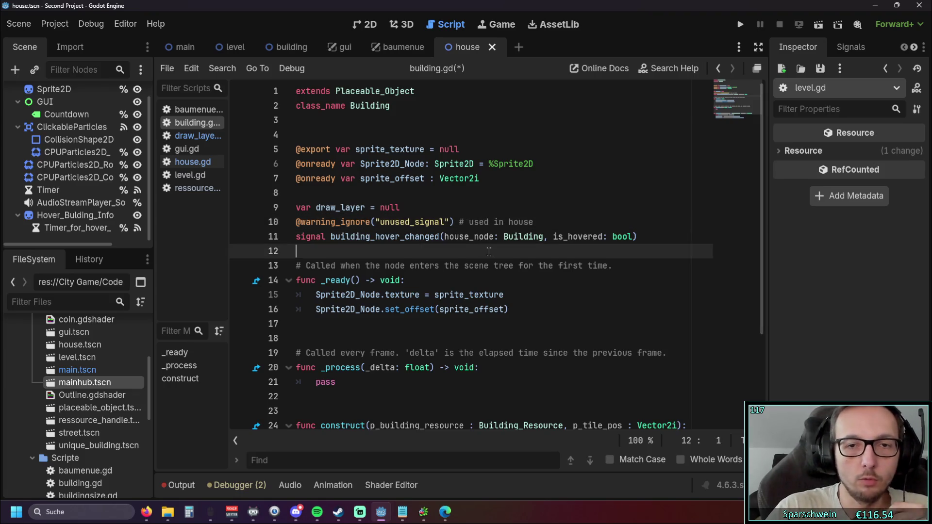
Step: Change the comment to 'signal used in house' and save building.gd
click(469, 221)
text(signal)
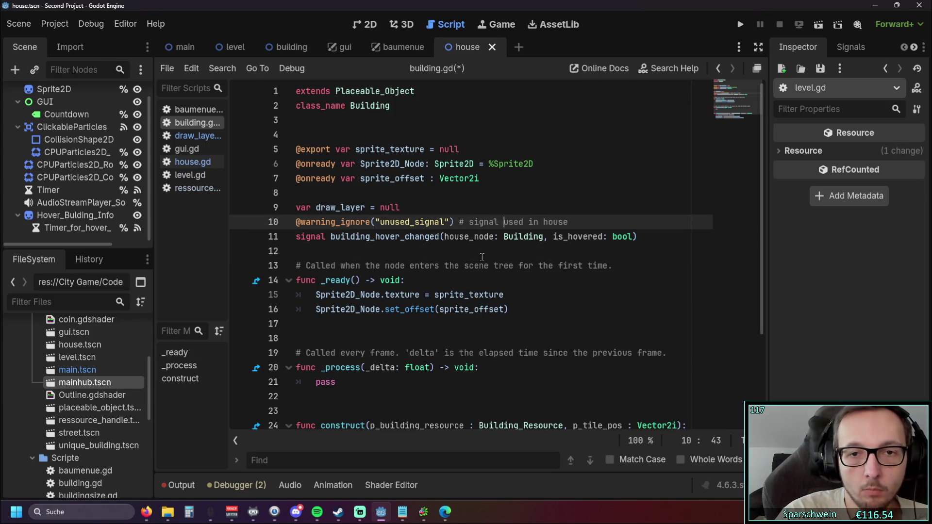
click(478, 253)
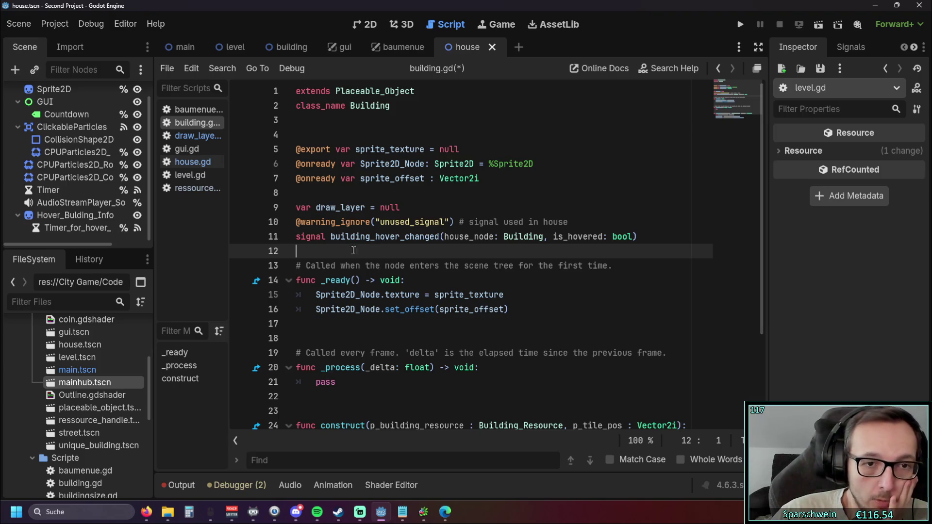
key(ctrl+s)
right_click(197, 127)
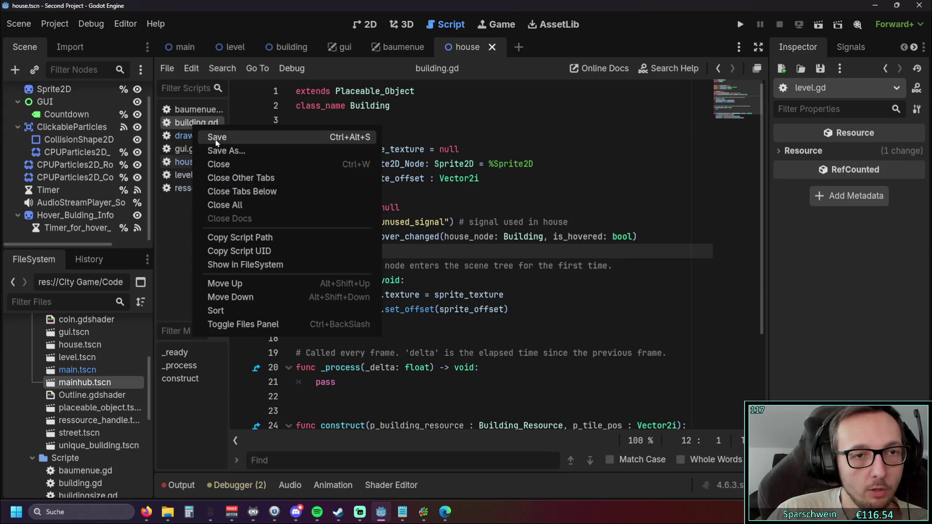
Step: Close building.gd and scroll draw_layer_oben.gd to the get_house_under_mouse loop over placed buildings
click(221, 164)
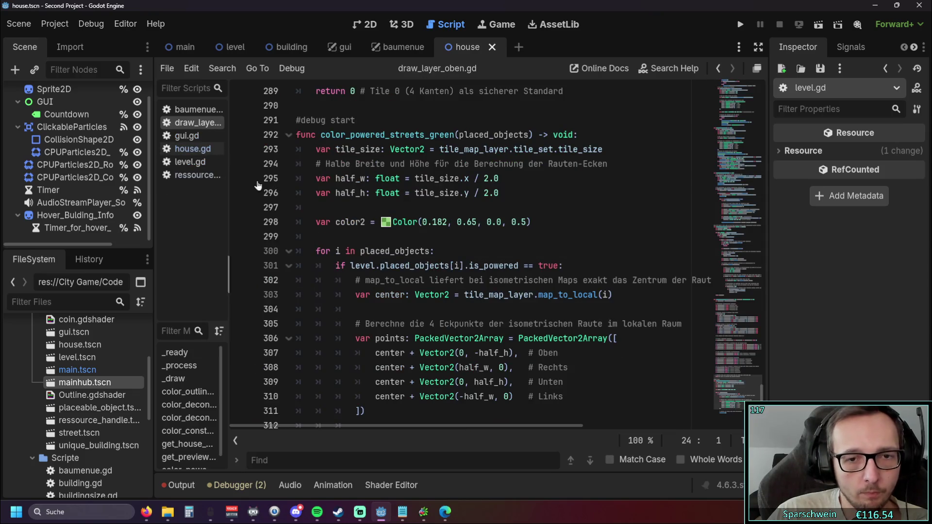
scroll(421, 178, down, 2)
scroll(421, 178, up, 6)
scroll(421, 178, down, 6)
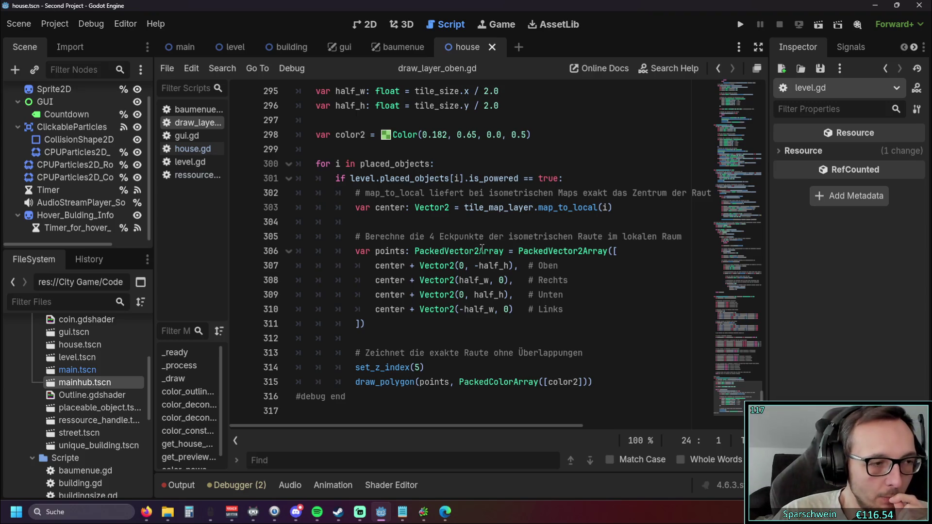
scroll(479, 236, up, 20)
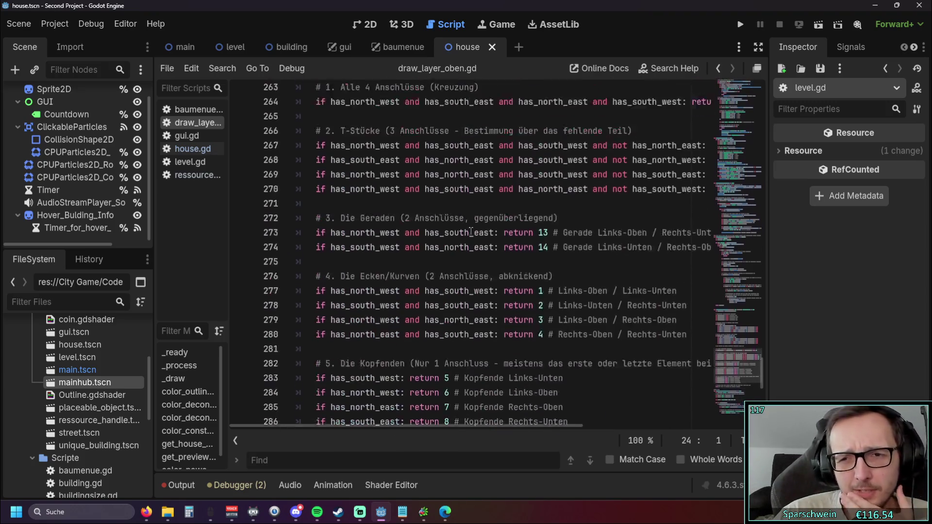
scroll(463, 232, down, 8)
scroll(463, 243, up, 7)
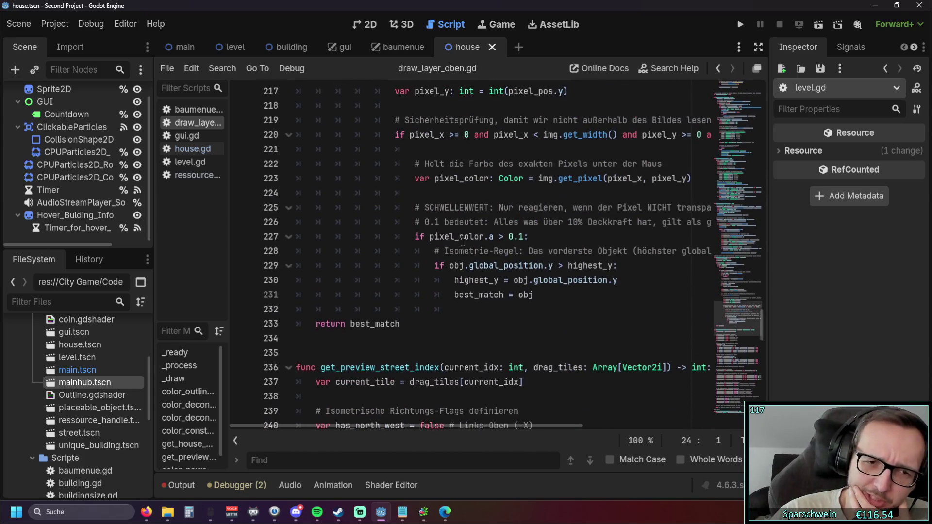
scroll(462, 250, up, 9)
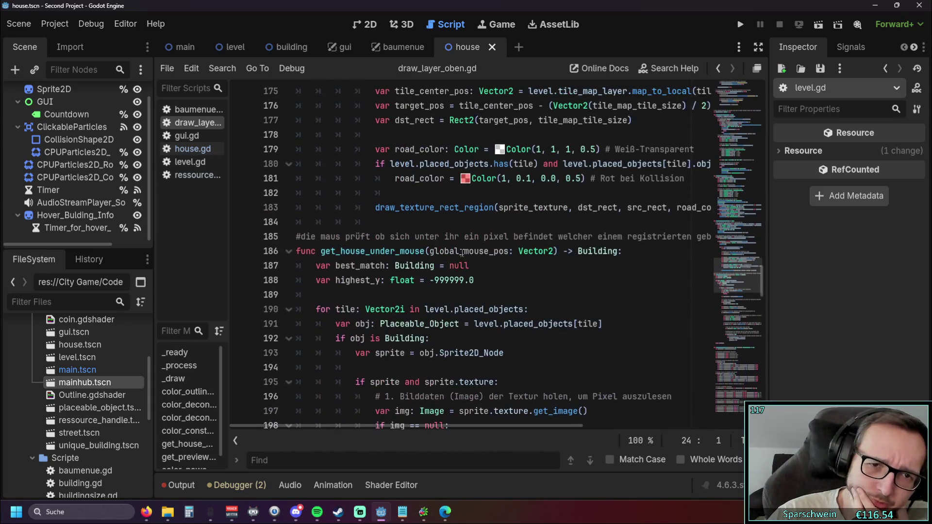
scroll(463, 250, down, 4)
scroll(463, 250, up, 1)
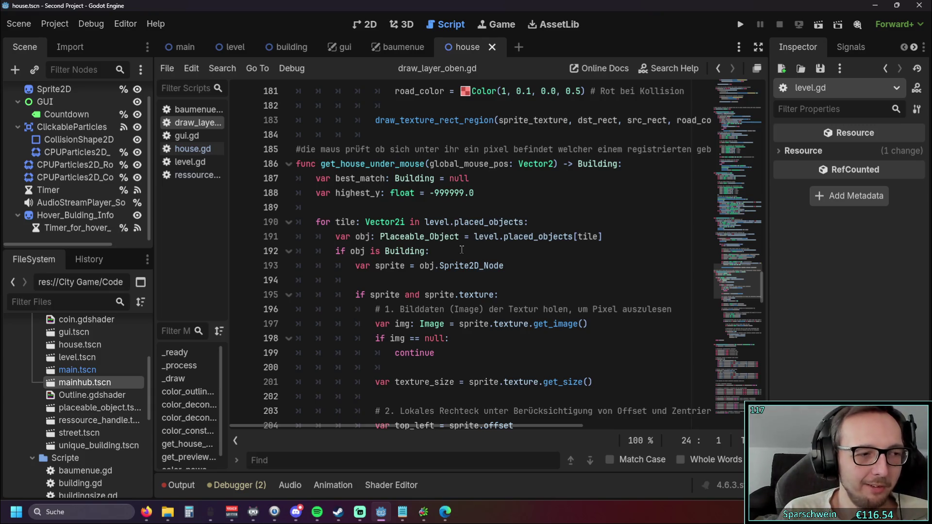
Step: Narrow the left docks to widen the get_house_under_mouse texture-size and top-left code
scroll(432, 252, down, 10)
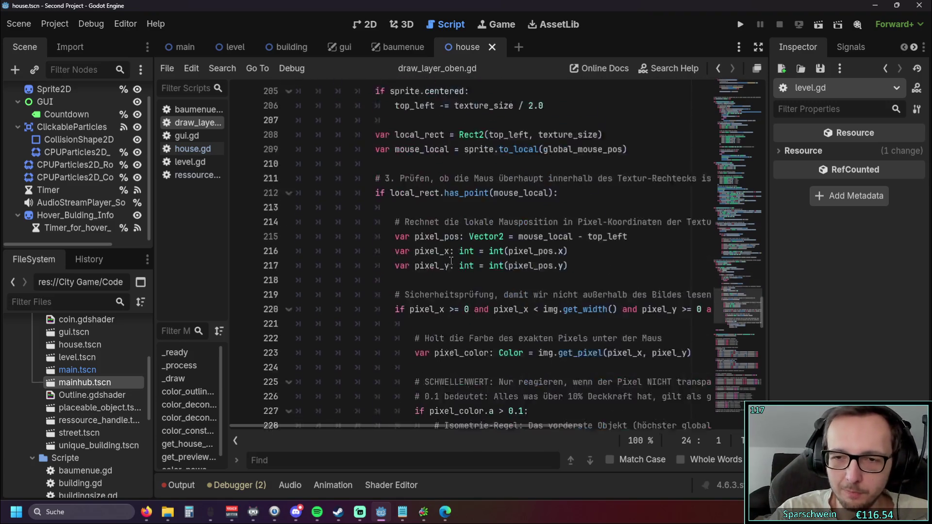
scroll(452, 260, up, 3)
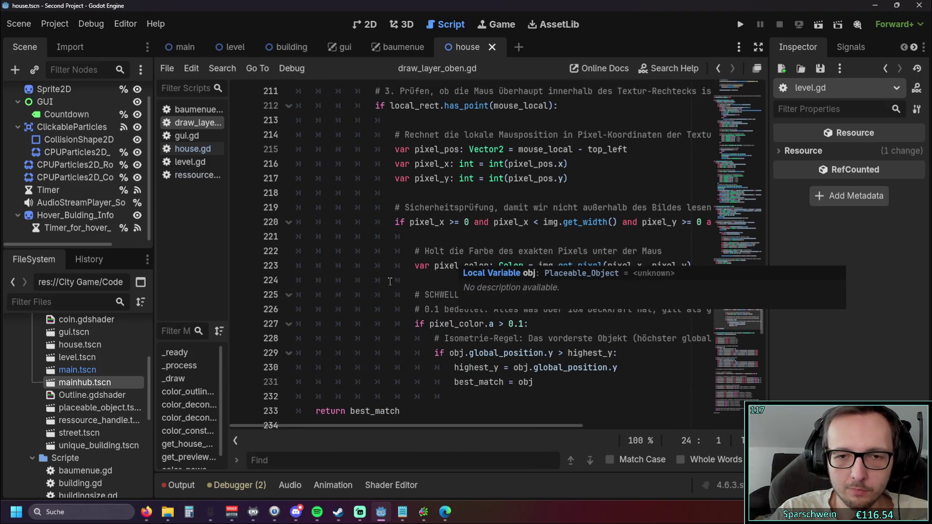
scroll(552, 383, up, 9)
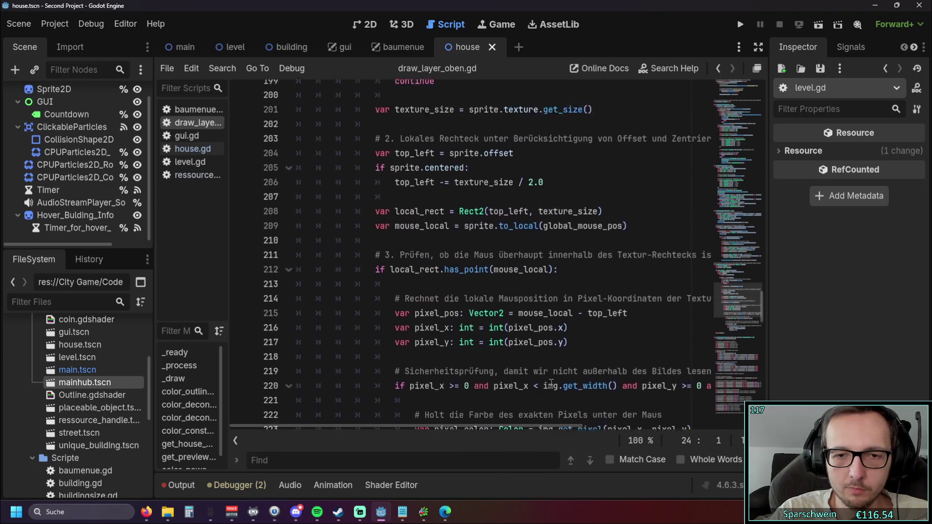
scroll(552, 382, up, 1)
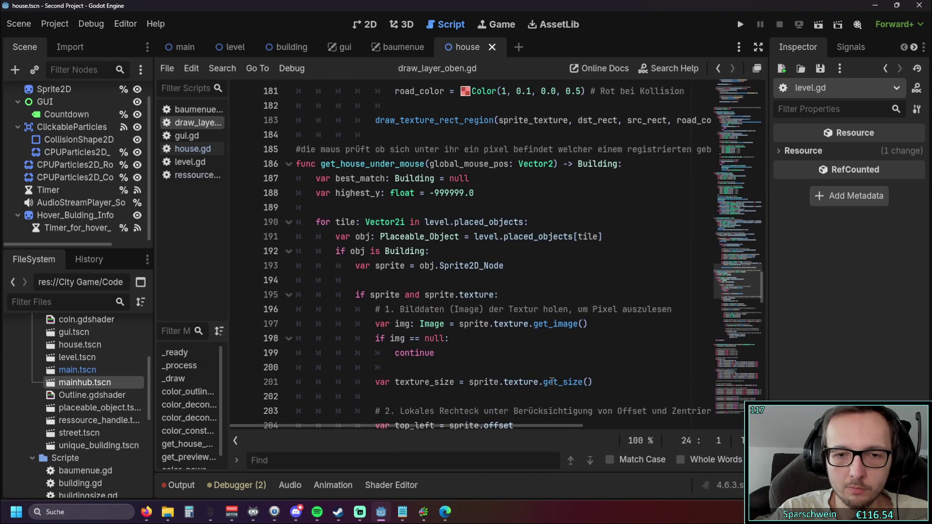
scroll(556, 370, down, 1)
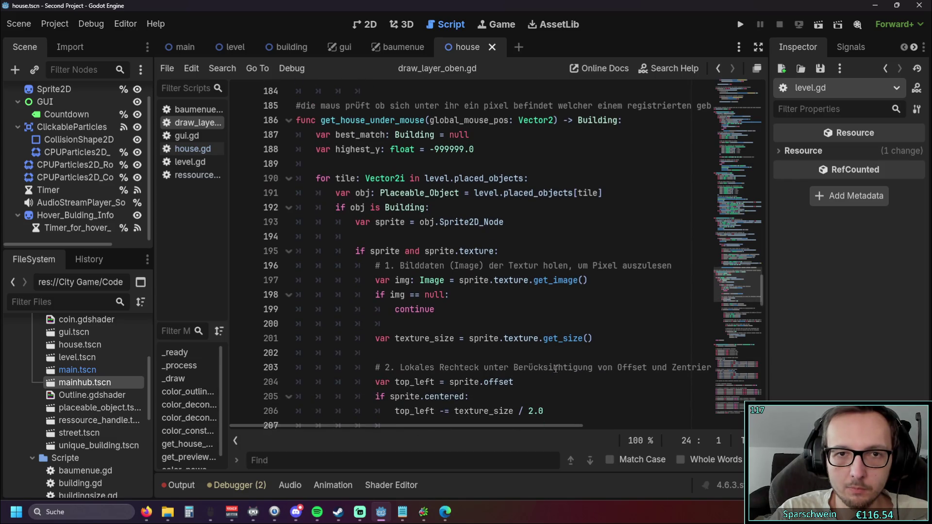
drag(153, 287, 106, 286)
scroll(519, 301, up, 1)
scroll(614, 309, down, 1)
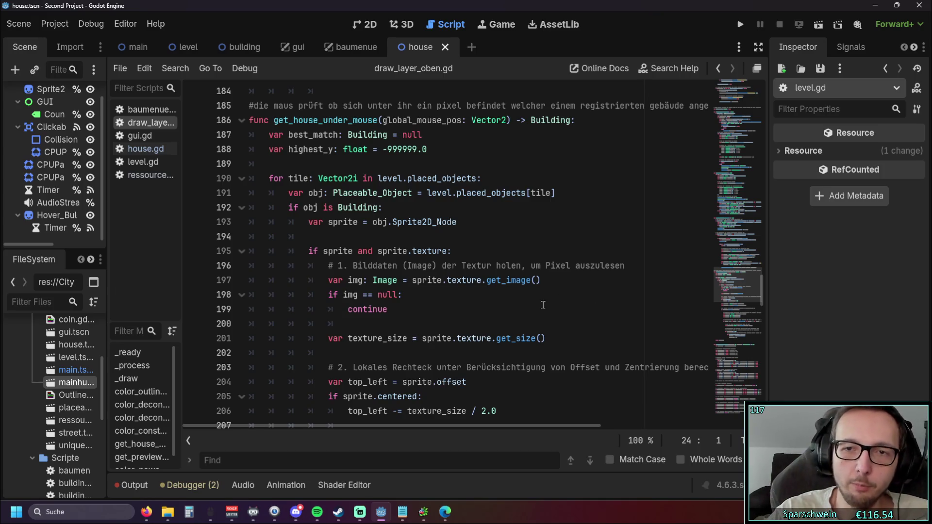
mouse_move(419, 430)
mouse_down()
mouse_move(517, 428)
mouse_move(419, 427)
mouse_up()
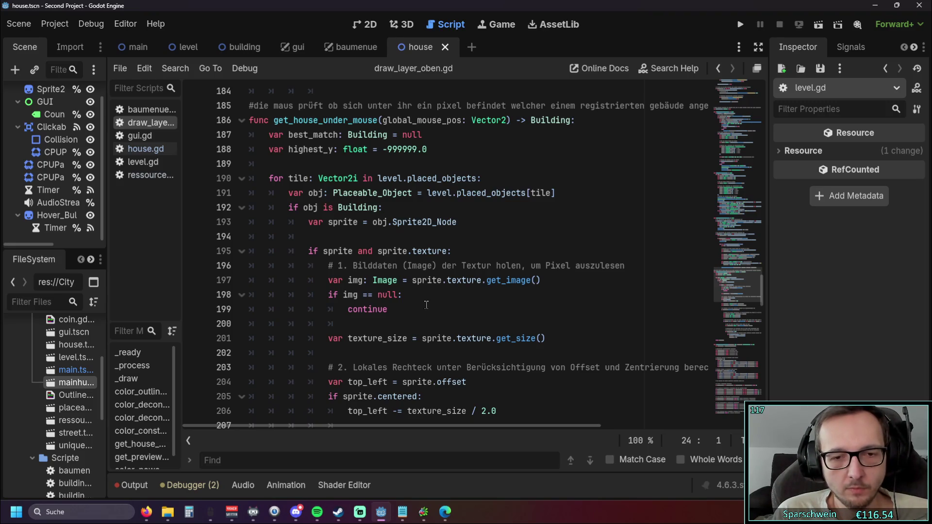
scroll(426, 304, down, 10)
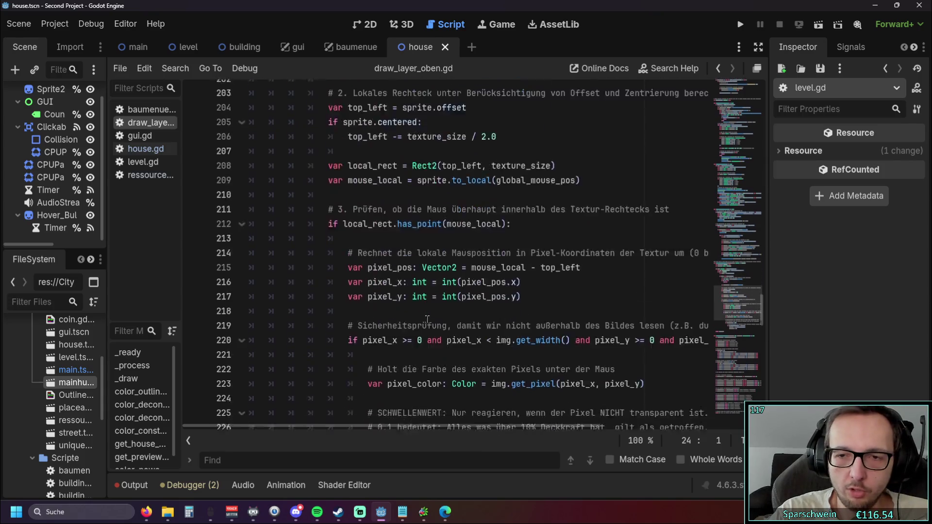
scroll(471, 351, up, 7)
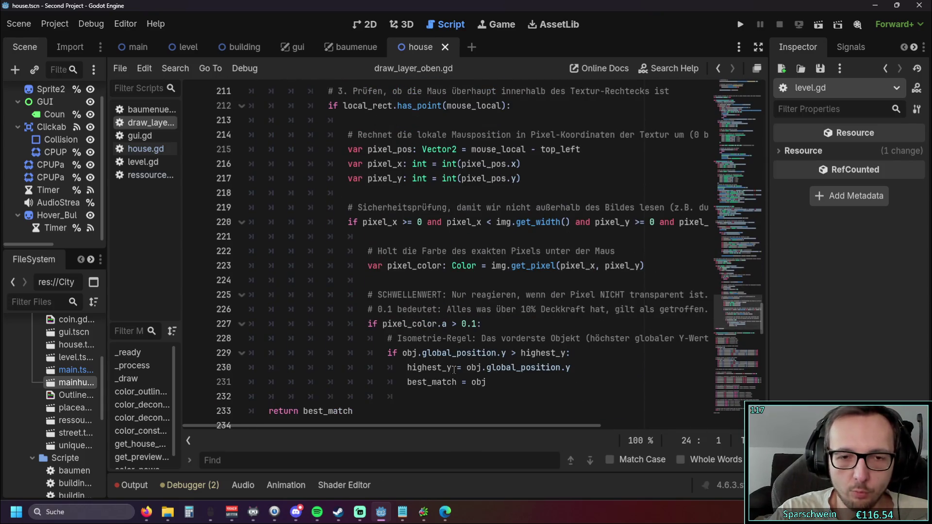
scroll(453, 370, up, 3)
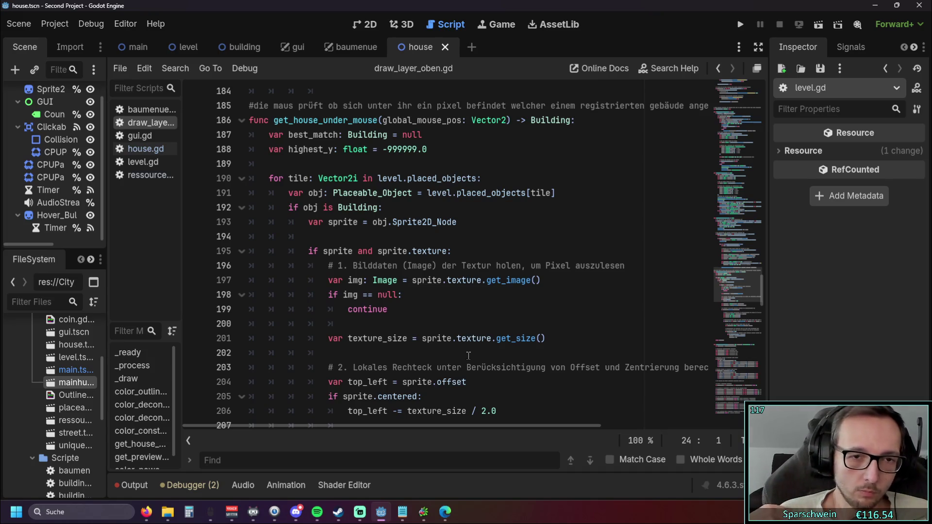
scroll(469, 356, down, 8)
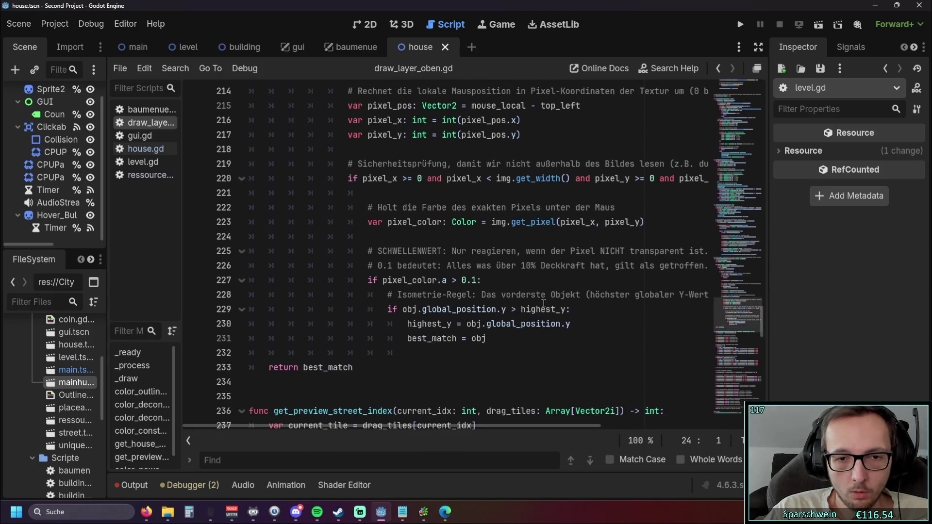
scroll(540, 300, up, 1)
drag(489, 382, 405, 382)
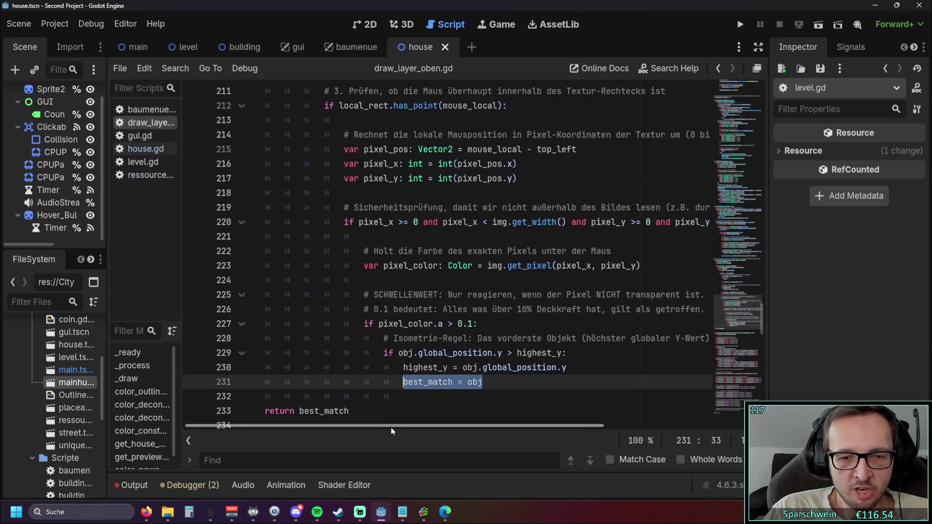
click(554, 407)
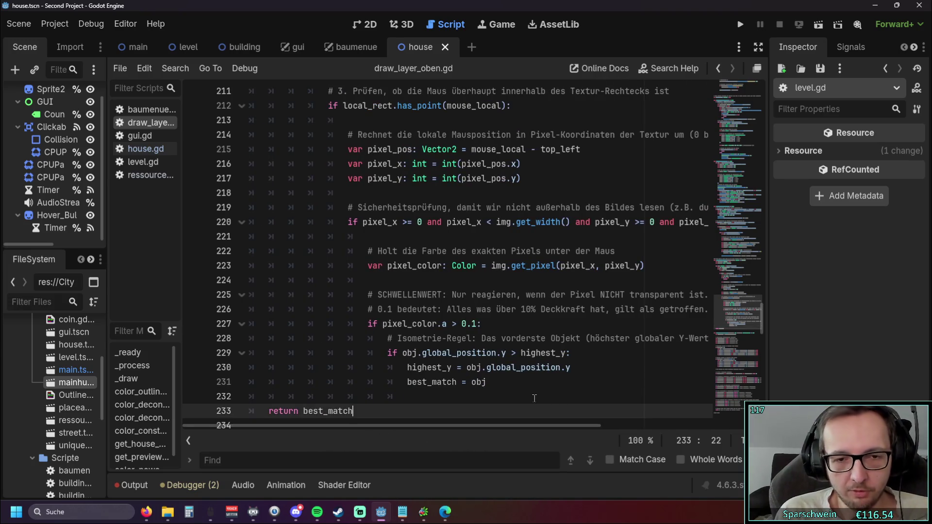
scroll(534, 398, down, 1)
drag(398, 353, 246, 353)
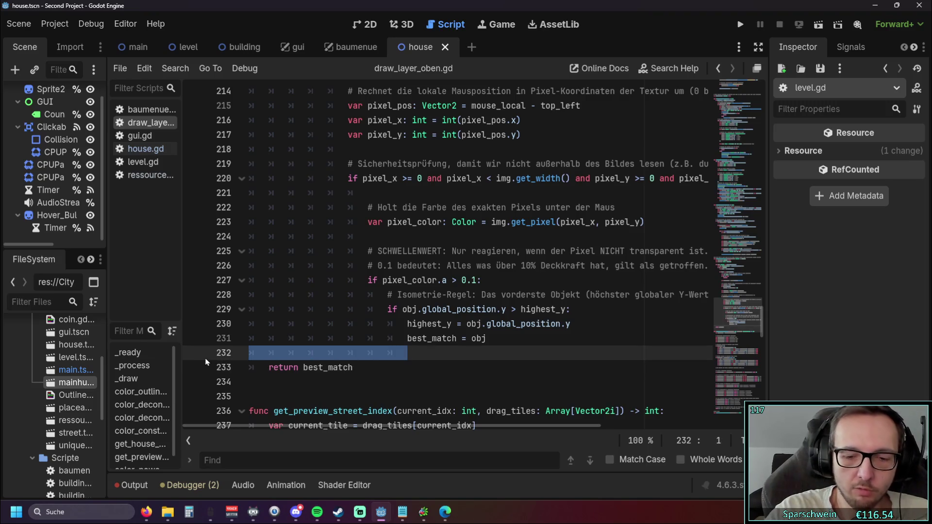
key(BackSpace)
key(BackSpace)
click(446, 353)
scroll(446, 352, up, 1)
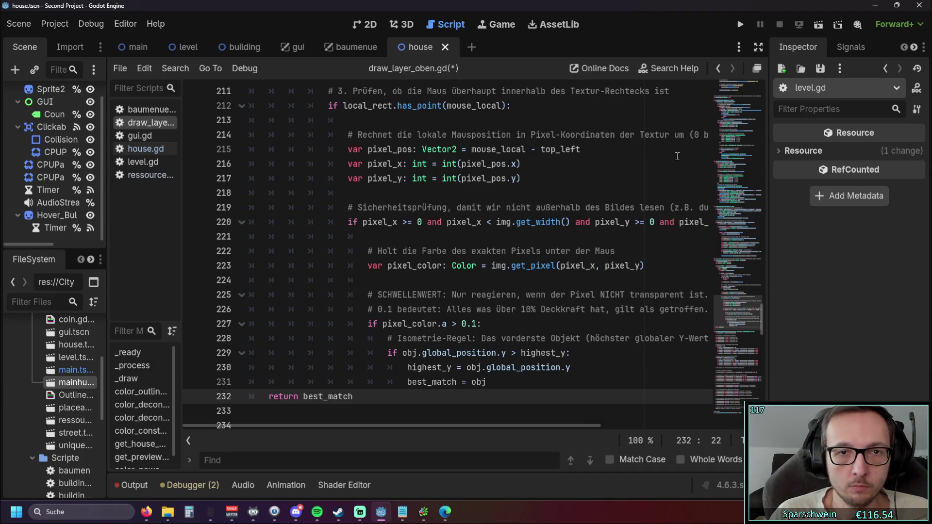
scroll(507, 299, up, 8)
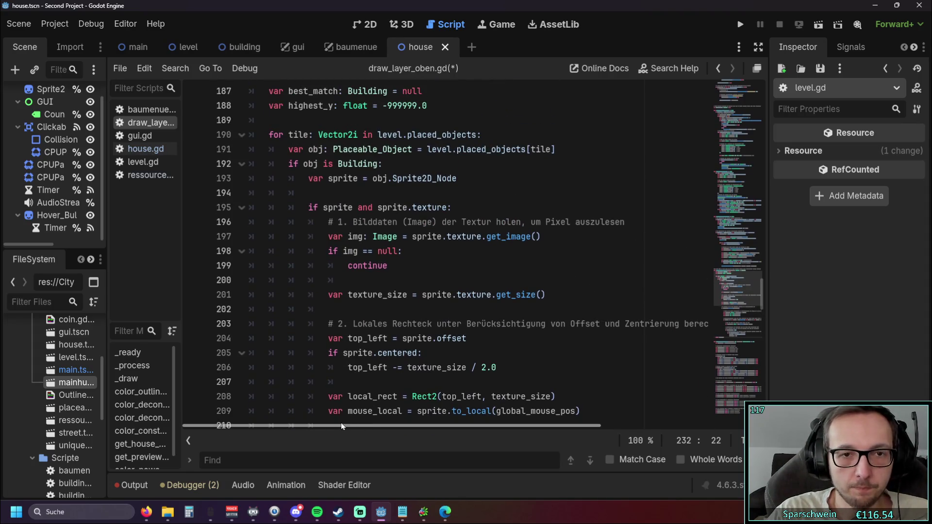
drag(340, 423, 355, 423)
drag(421, 222, 477, 222)
click(539, 251)
scroll(510, 237, down, 1)
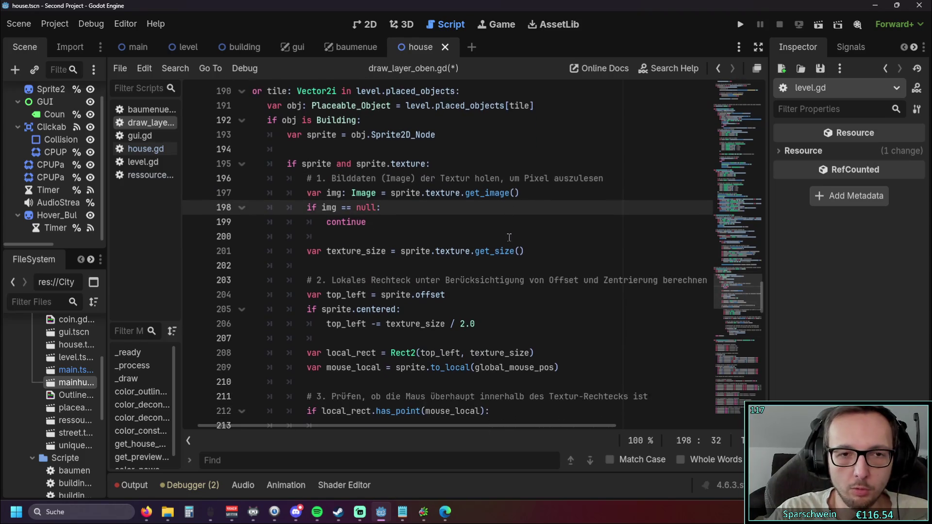
scroll(386, 242, down, 2)
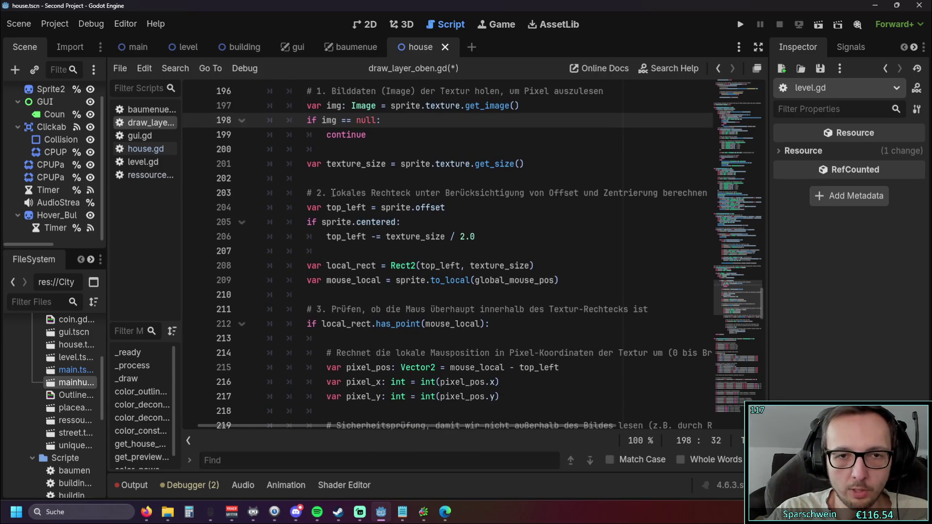
drag(332, 192, 427, 193)
click(509, 233)
mouse_move(405, 424)
mouse_down()
mouse_move(445, 424)
mouse_move(382, 427)
mouse_up()
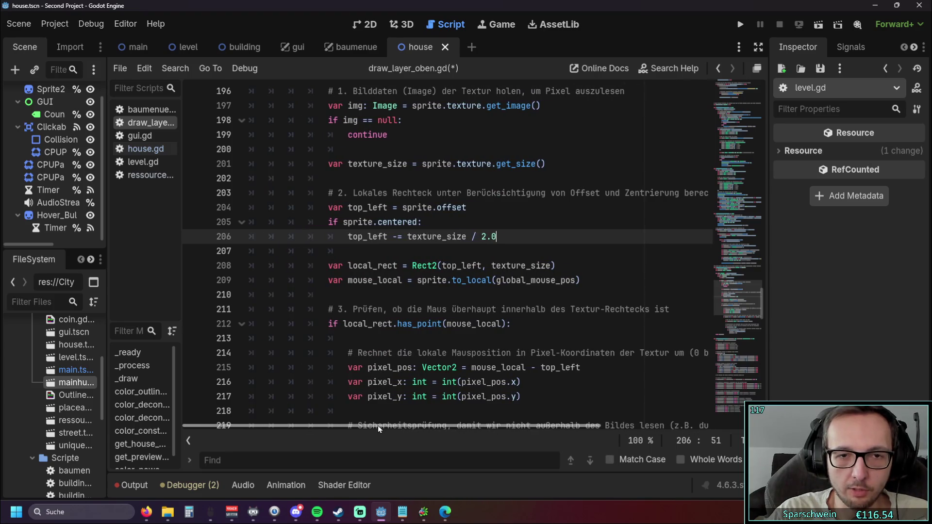
click(520, 245)
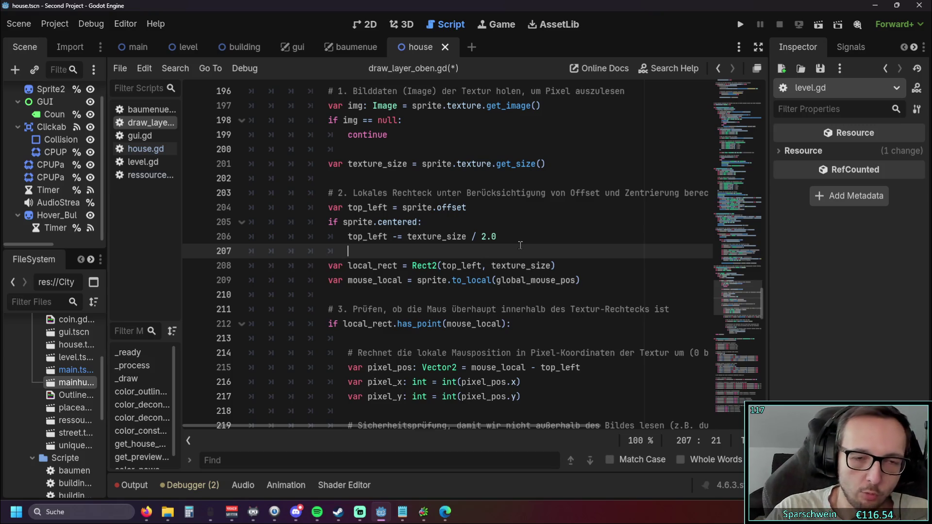
scroll(493, 235, down, 1)
Step: Scroll through the nested pixel checks down to return best_match in get_house_under_mouse
mouse_move(412, 427)
mouse_down()
mouse_move(458, 435)
mouse_move(450, 438)
mouse_up()
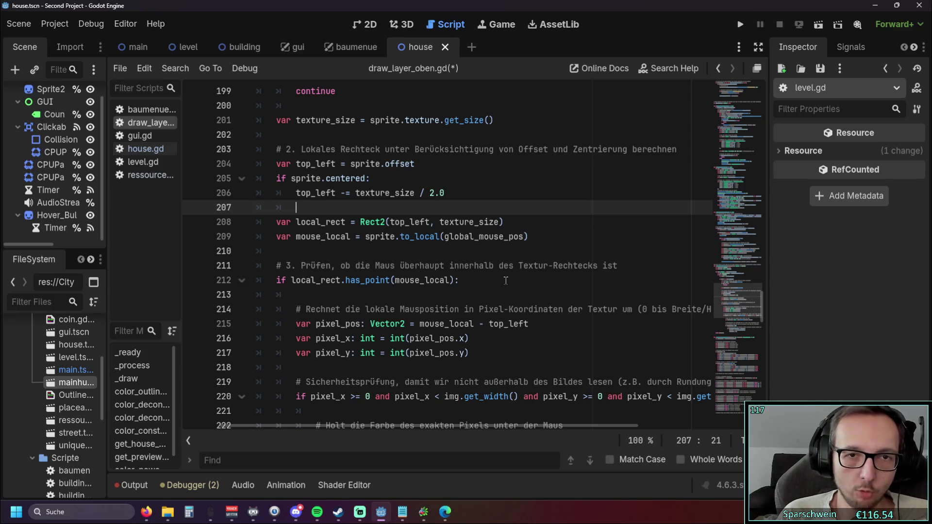
scroll(428, 409, left, 2)
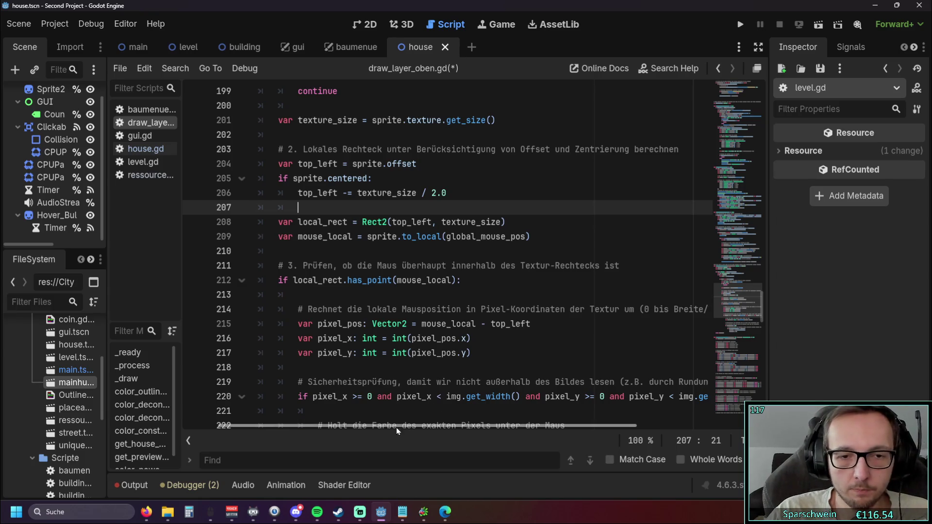
scroll(422, 320, up, 5)
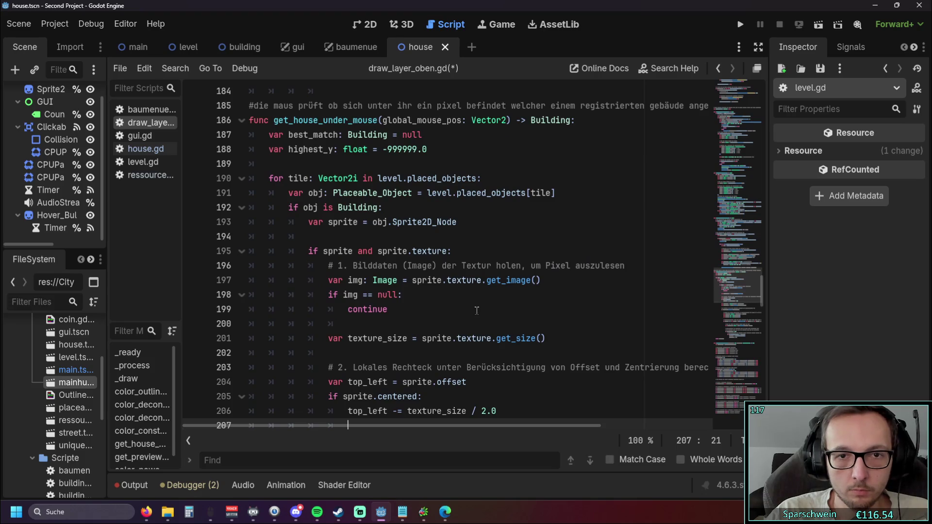
scroll(480, 311, down, 5)
scroll(482, 311, down, 5)
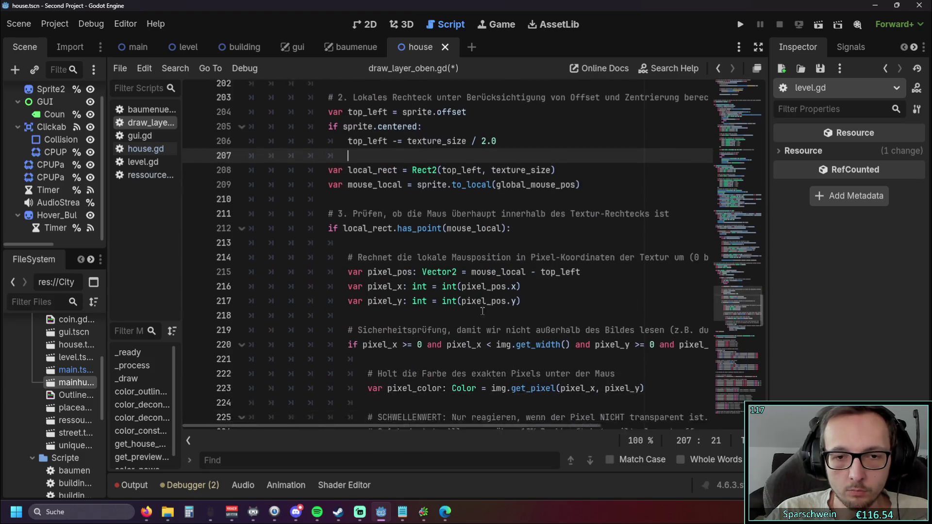
scroll(560, 309, up, 1)
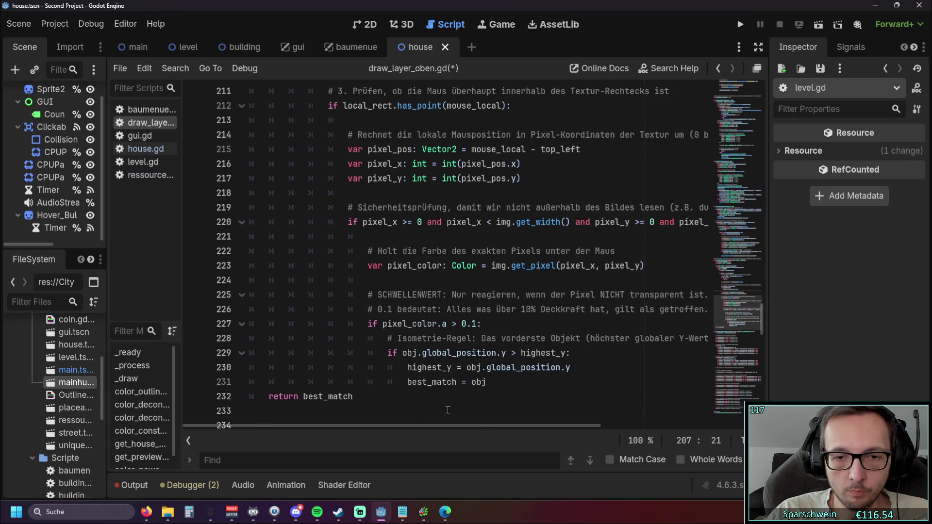
mouse_move(432, 427)
mouse_down()
mouse_move(510, 428)
mouse_move(493, 428)
mouse_up()
scroll(529, 368, up, 1)
scroll(529, 368, up, 2)
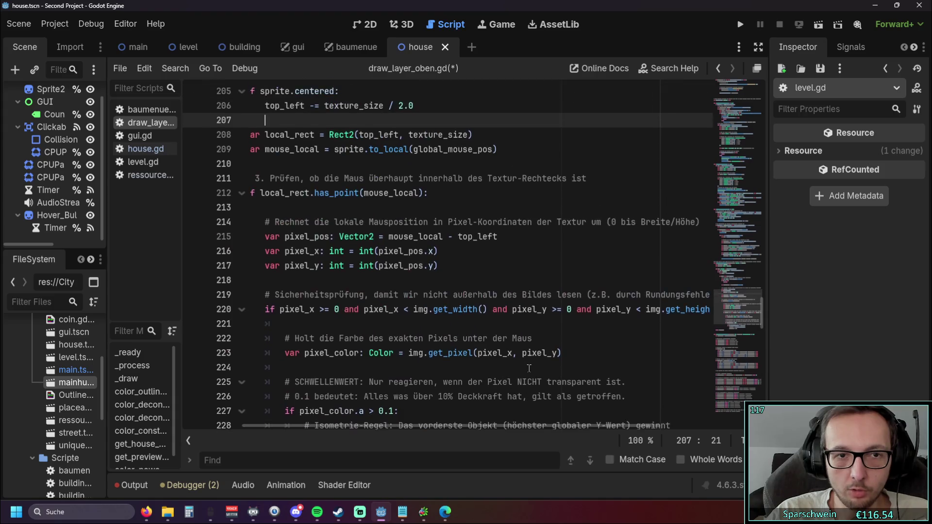
scroll(529, 368, up, 1)
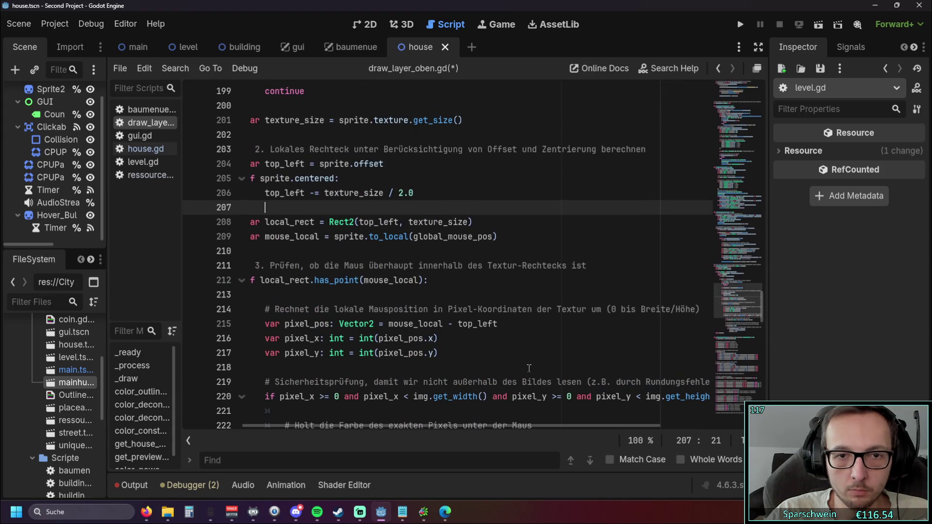
Step: Jump from global_mouse_pos on line 209 to its declaration at line 186
click(449, 237)
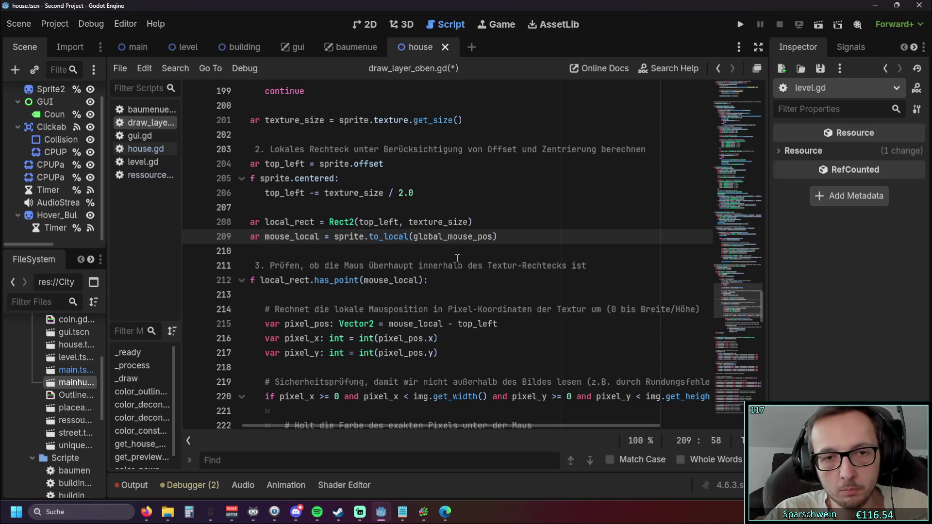
key(Down)
ctrl+click(451, 241)
ctrl+click(451, 242)
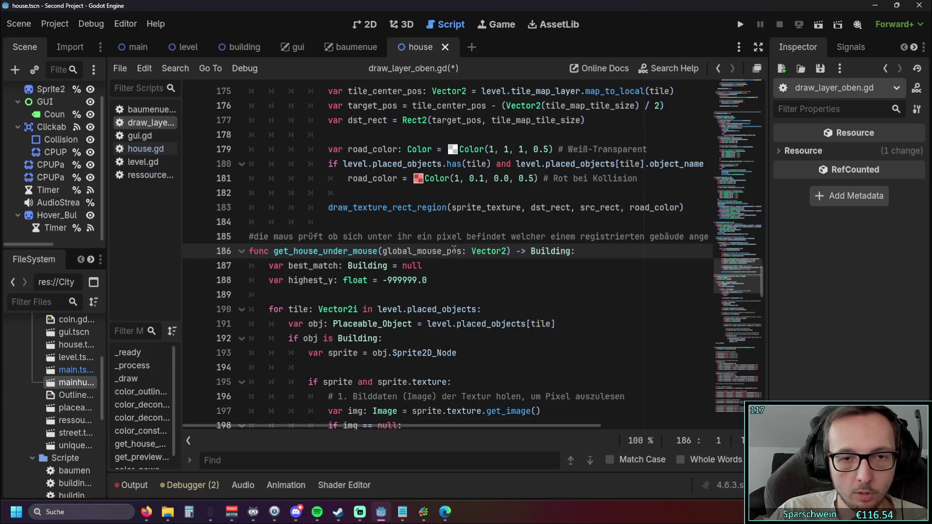
Step: Scroll up from highest_y to _draw and color_outline_with_shader_effect
click(454, 278)
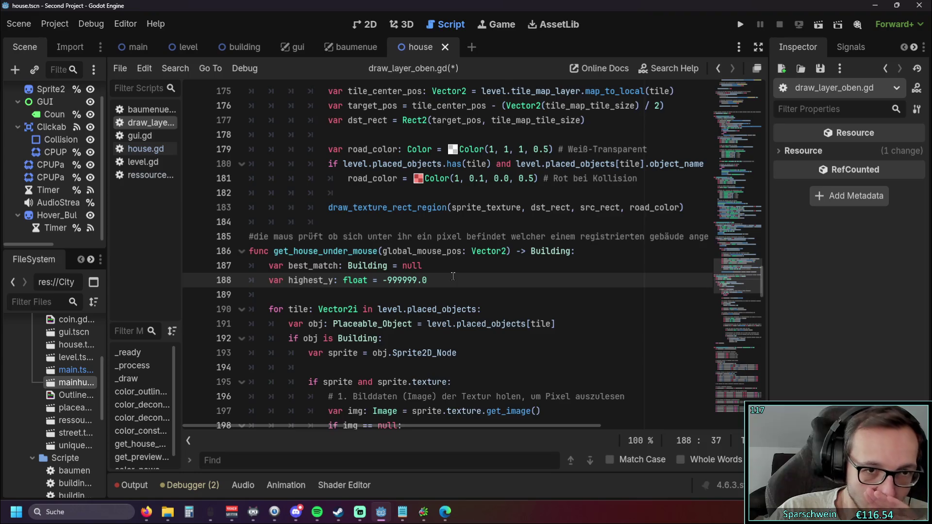
scroll(453, 277, up, 1)
scroll(374, 292, up, 20)
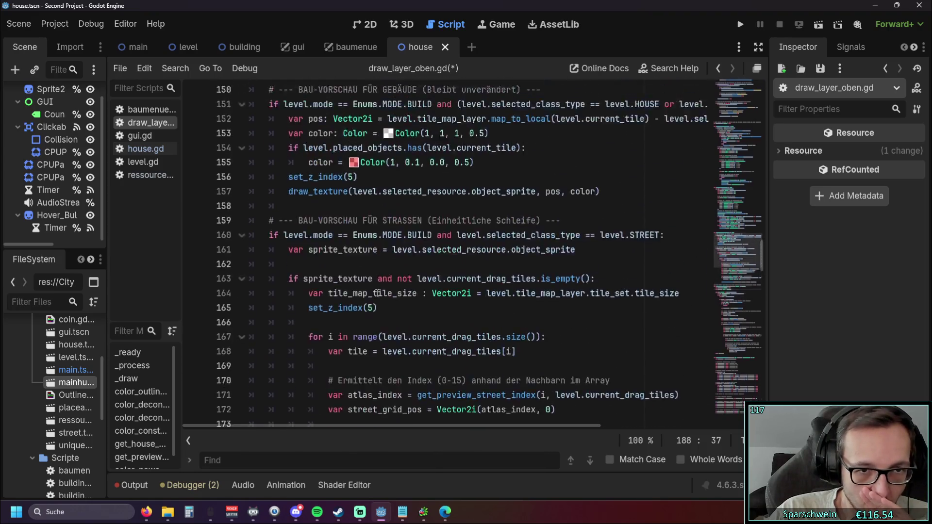
scroll(385, 294, up, 20)
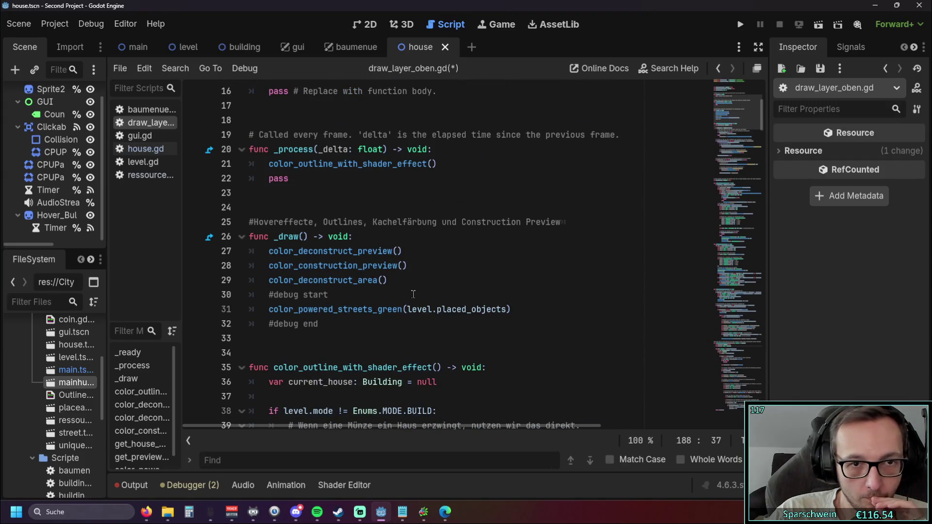
scroll(524, 284, down, 10)
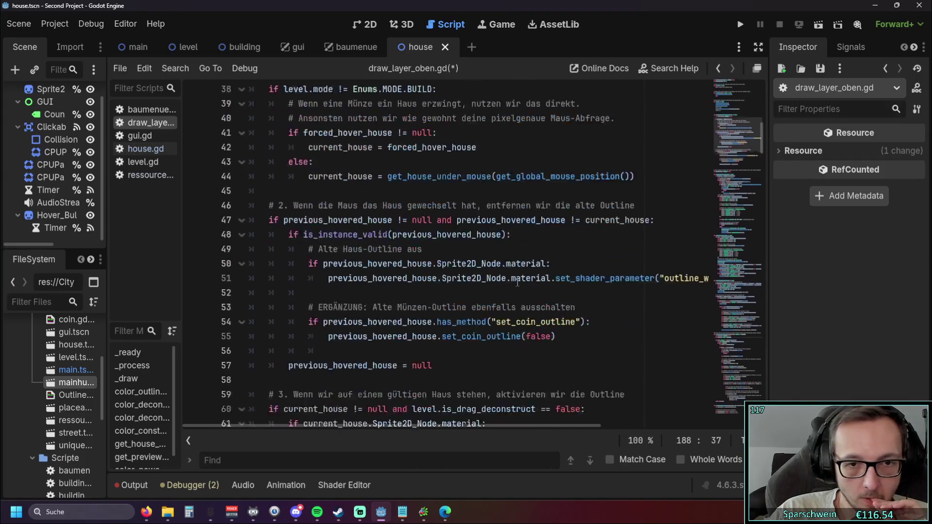
scroll(518, 283, down, 6)
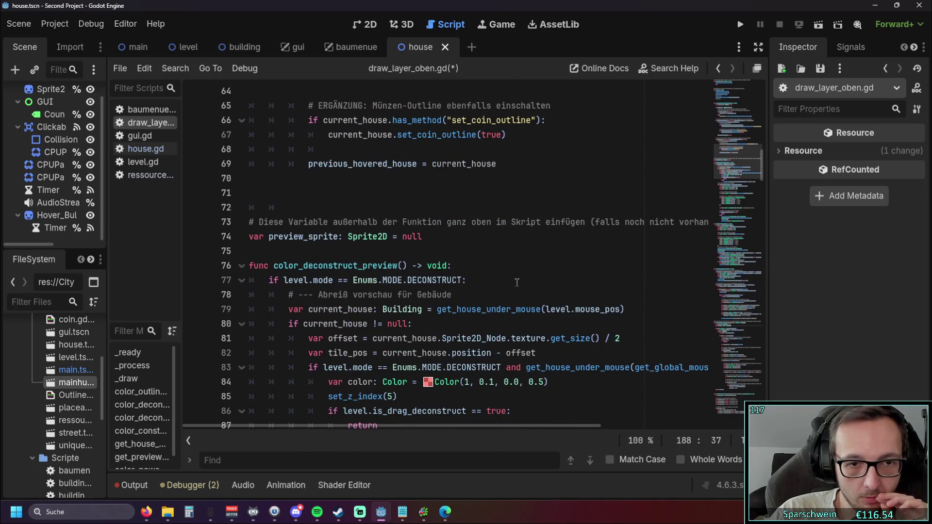
scroll(517, 284, up, 9)
scroll(540, 277, down, 1)
scroll(534, 335, up, 1)
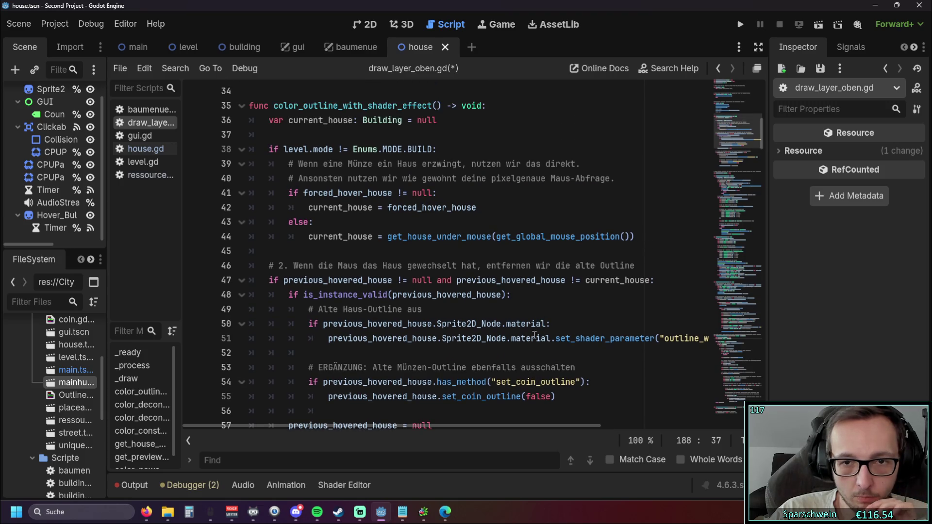
scroll(534, 334, up, 1)
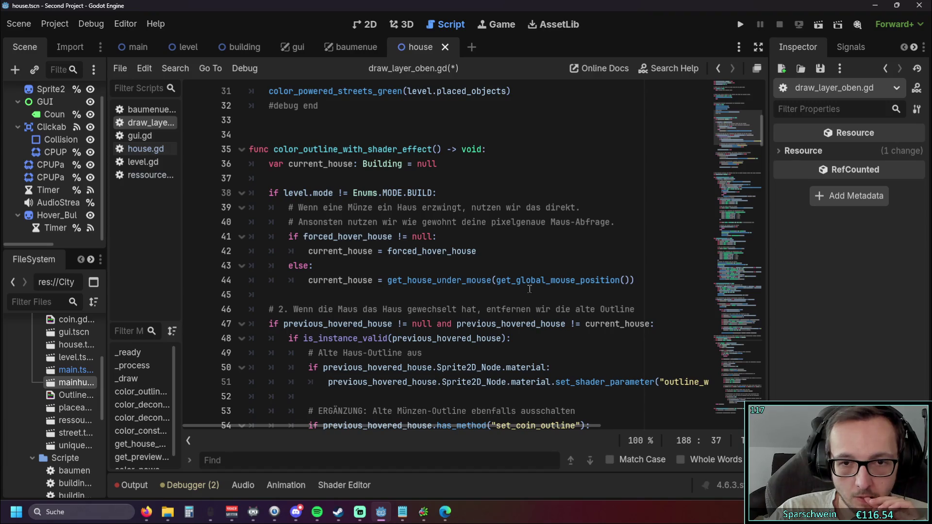
Step: Highlight get_global_mouse_position() passed to get_house_under_mouse on line 44
drag(498, 280, 632, 280)
click(581, 290)
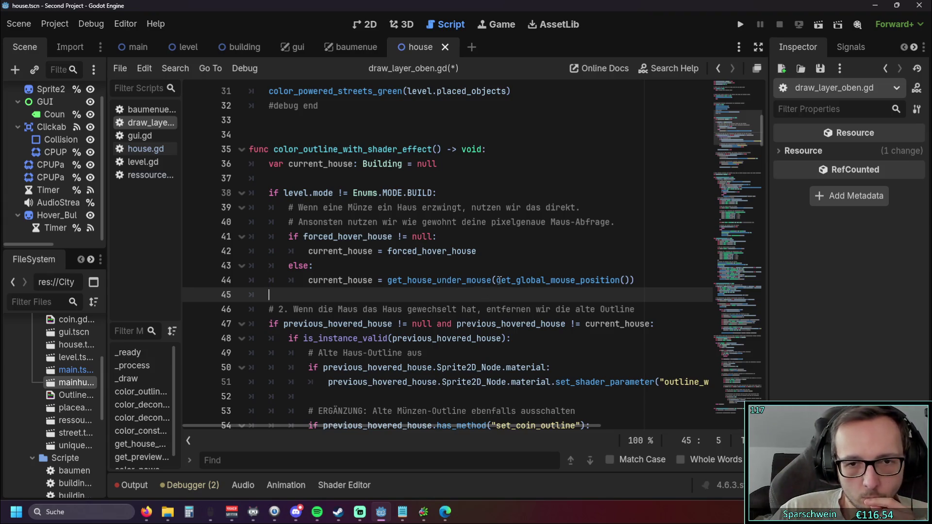
drag(496, 280, 630, 281)
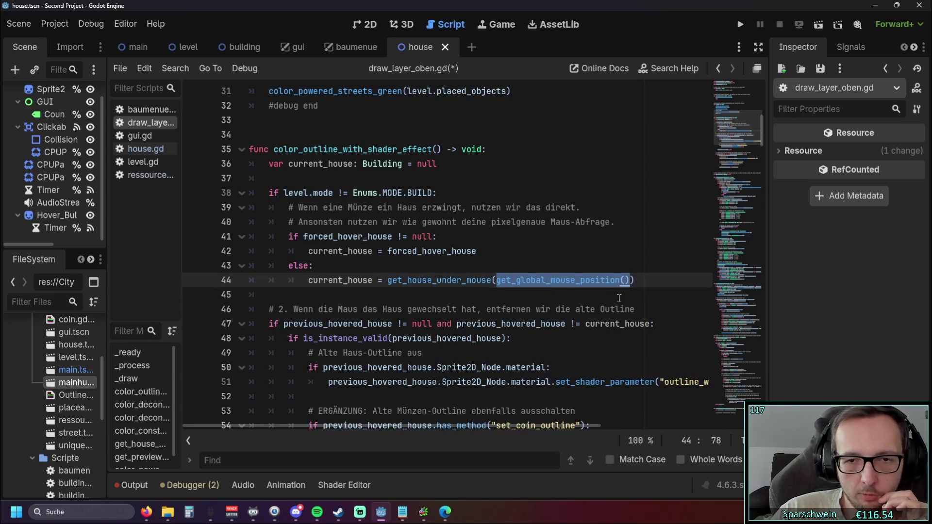
click(619, 297)
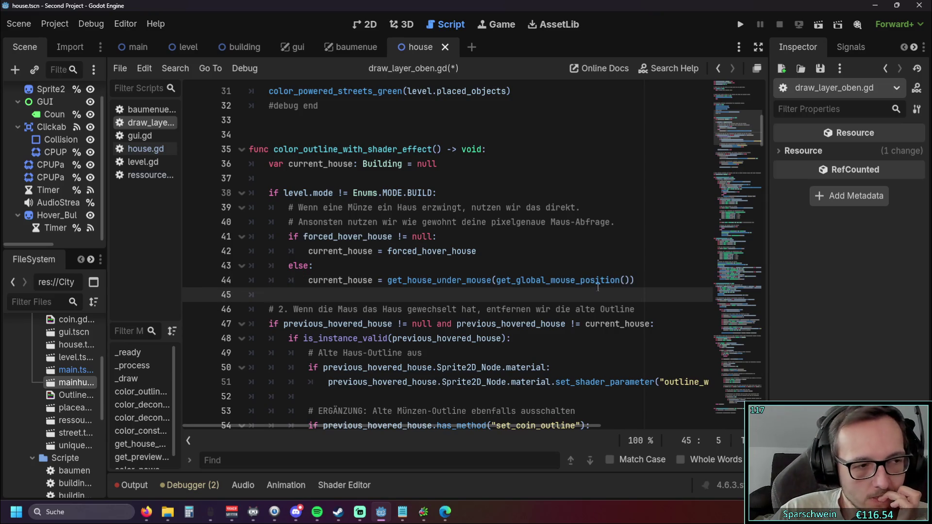
scroll(611, 287, down, 20)
scroll(532, 287, down, 20)
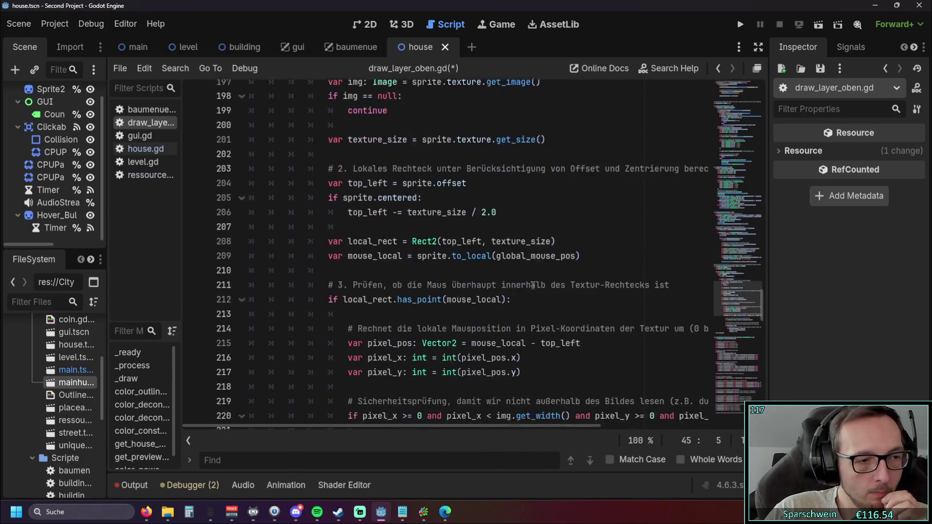
scroll(533, 286, down, 6)
scroll(460, 322, down, 7)
scroll(461, 323, up, 8)
scroll(593, 364, up, 1)
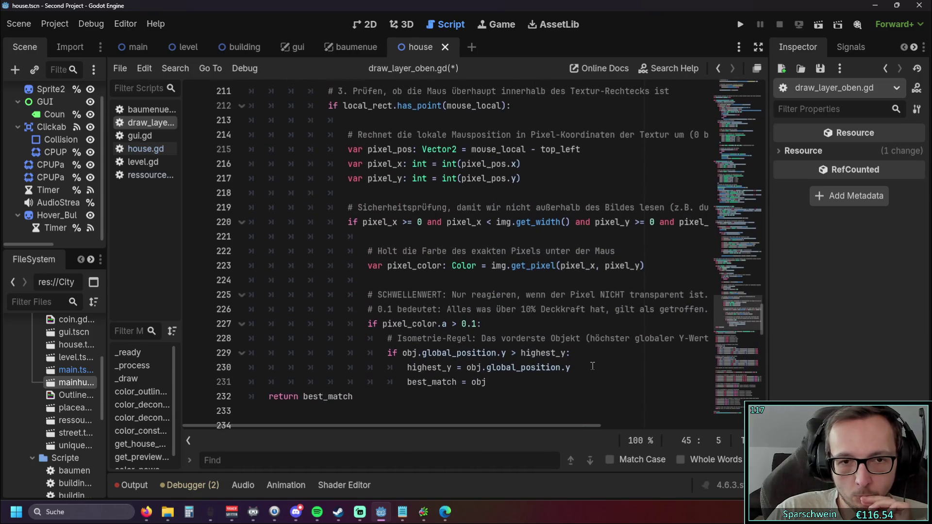
mouse_move(430, 426)
mouse_down()
mouse_move(495, 439)
mouse_move(476, 434)
mouse_up()
scroll(510, 386, up, 3)
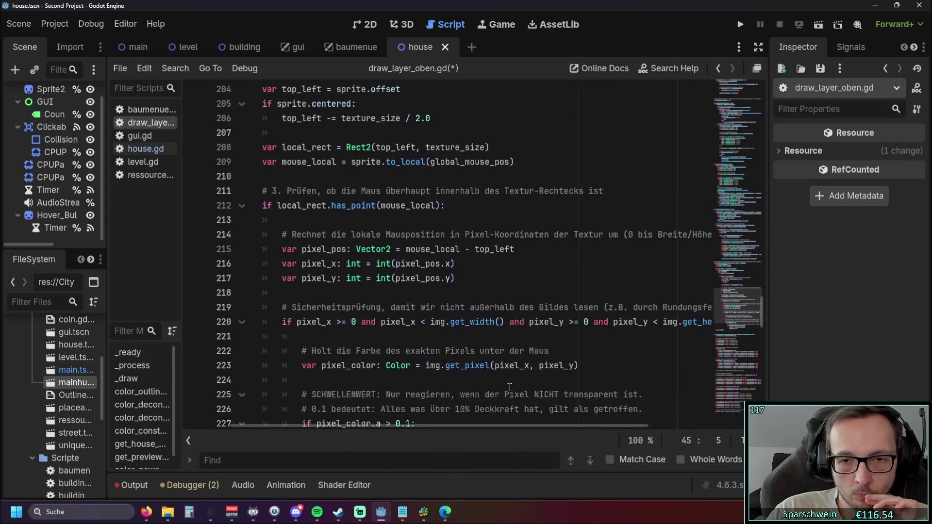
scroll(510, 387, down, 1)
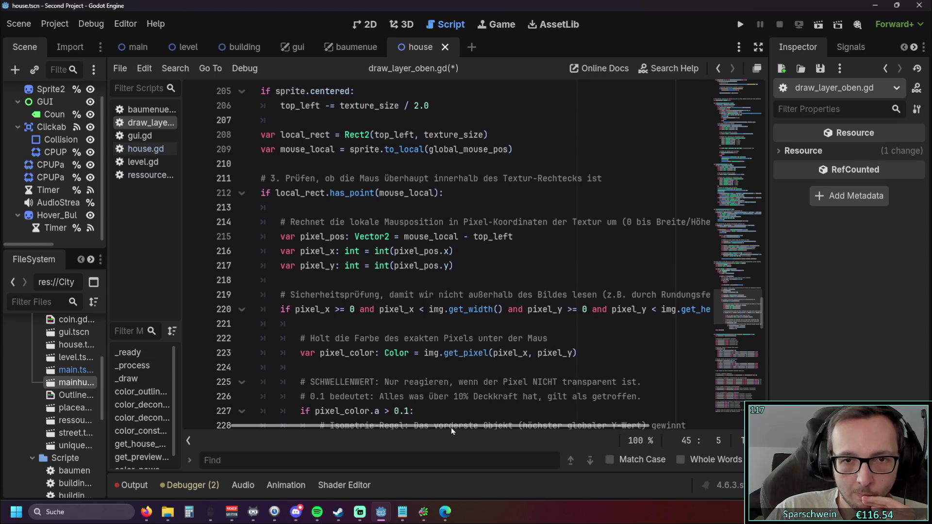
mouse_move(450, 427)
mouse_down()
mouse_move(477, 429)
mouse_move(451, 427)
mouse_up()
scroll(494, 359, up, 3)
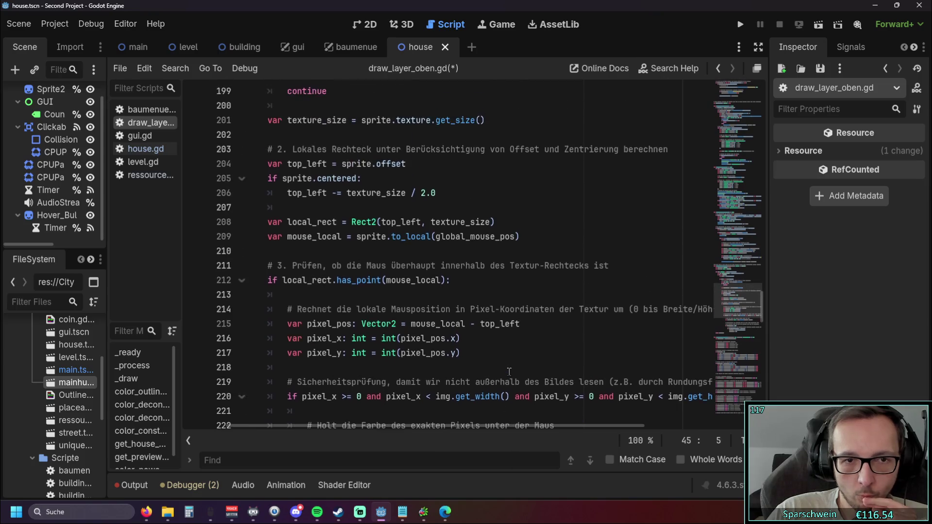
scroll(346, 238, up, 1)
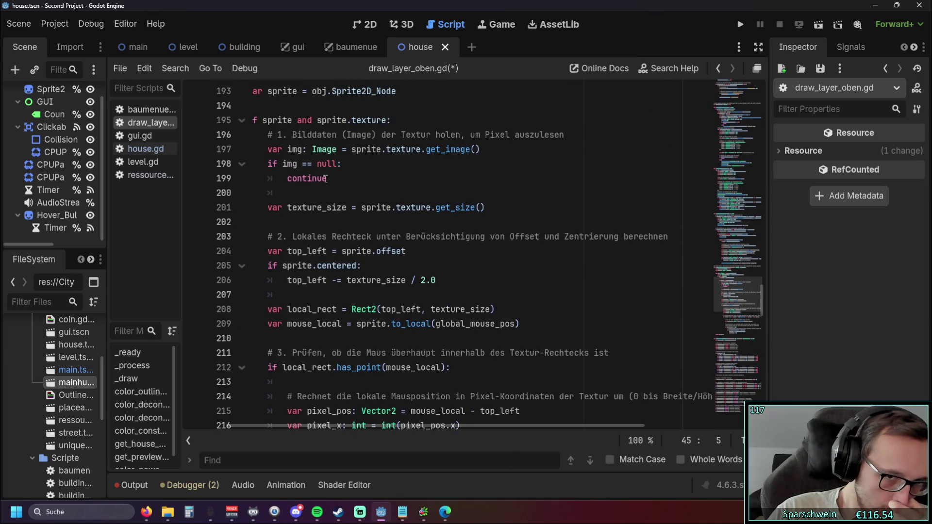
drag(292, 134, 568, 137)
click(549, 193)
scroll(549, 189, down, 1)
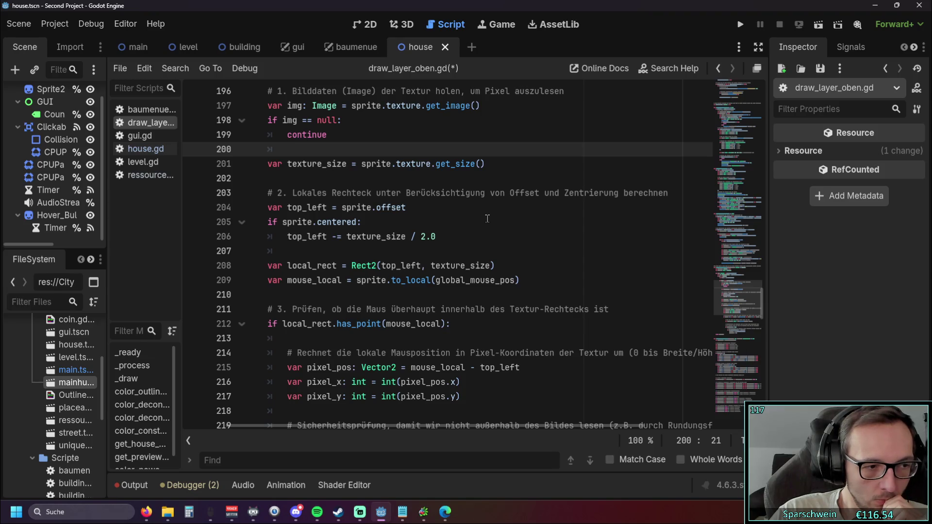
scroll(488, 219, down, 2)
scroll(487, 218, up, 1)
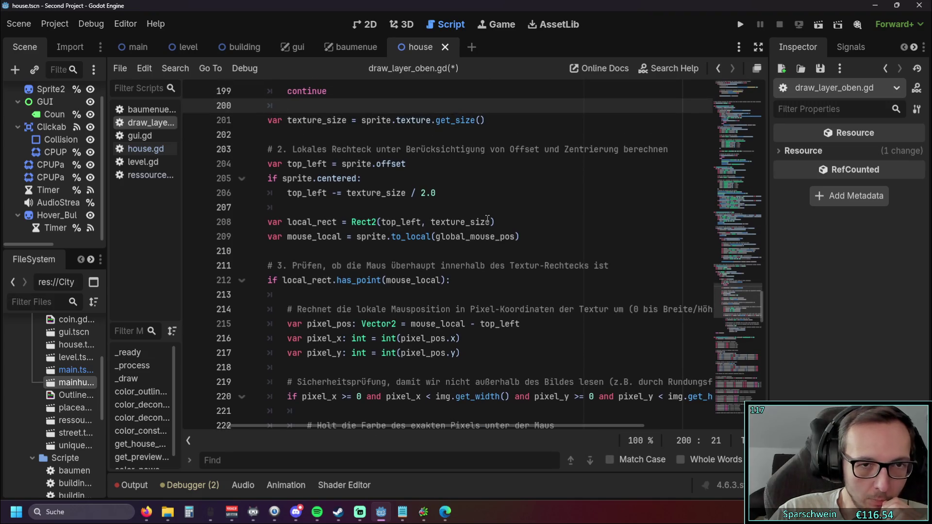
mouse_move(488, 218)
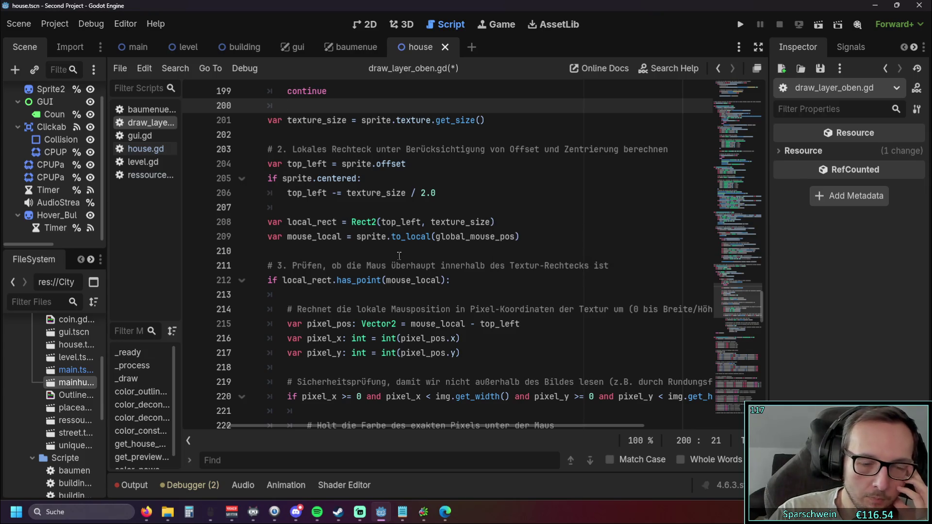
scroll(387, 255, up, 1)
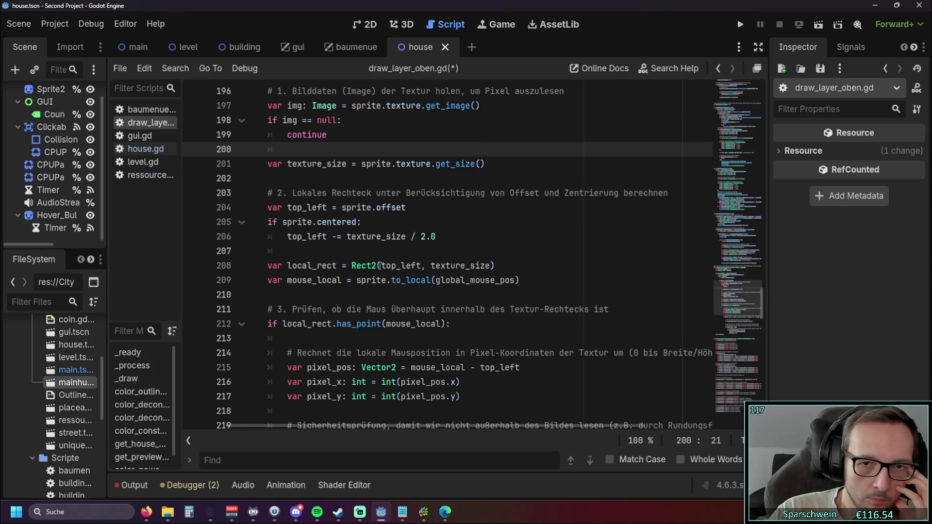
key(ctrl+z)
key(ctrl+z)
key(ctrl+z)
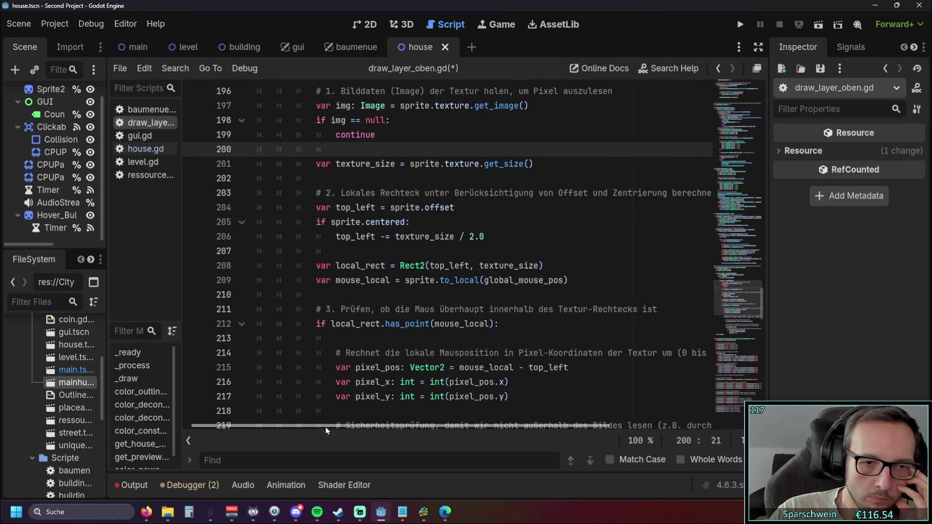
key(ctrl+z)
key(ctrl+z)
key(ctrl+z)
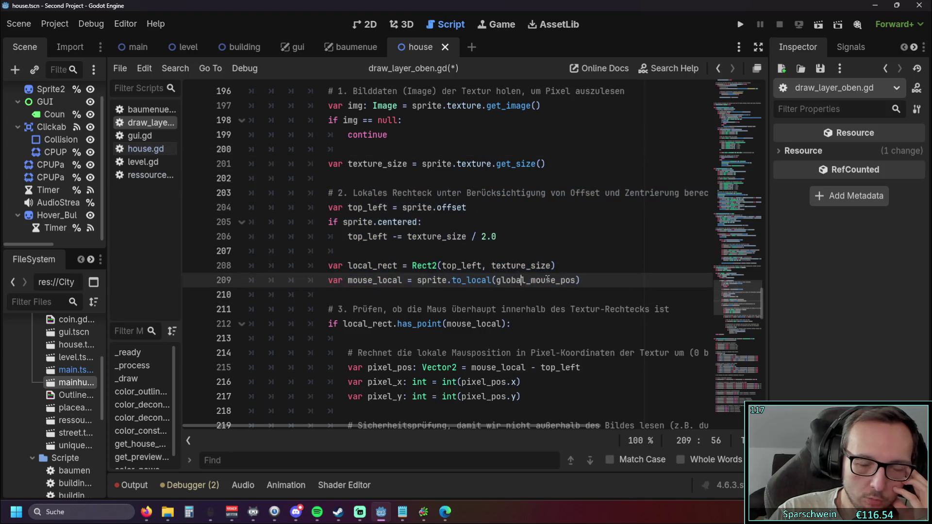
key(ctrl+z)
key(ctrl+z)
key(ctrl+z)
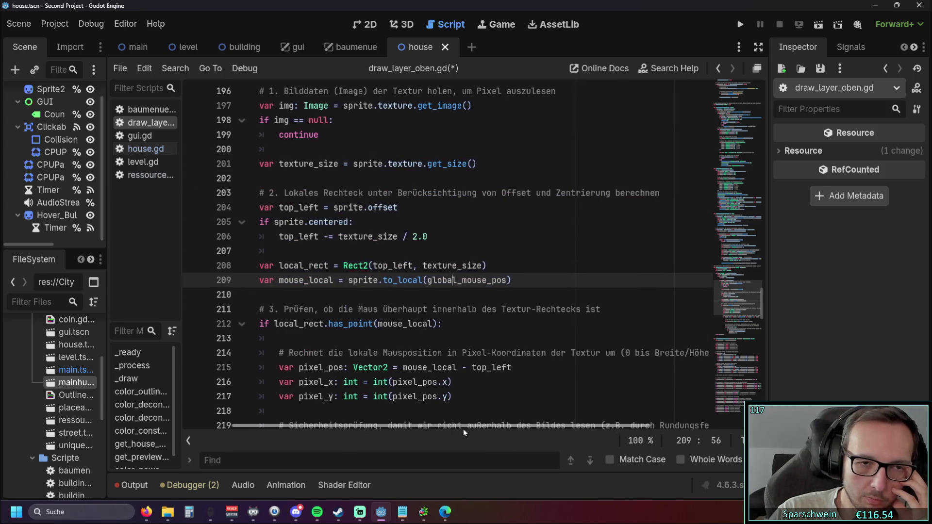
scroll(583, 296, down, 1)
scroll(583, 296, up, 1)
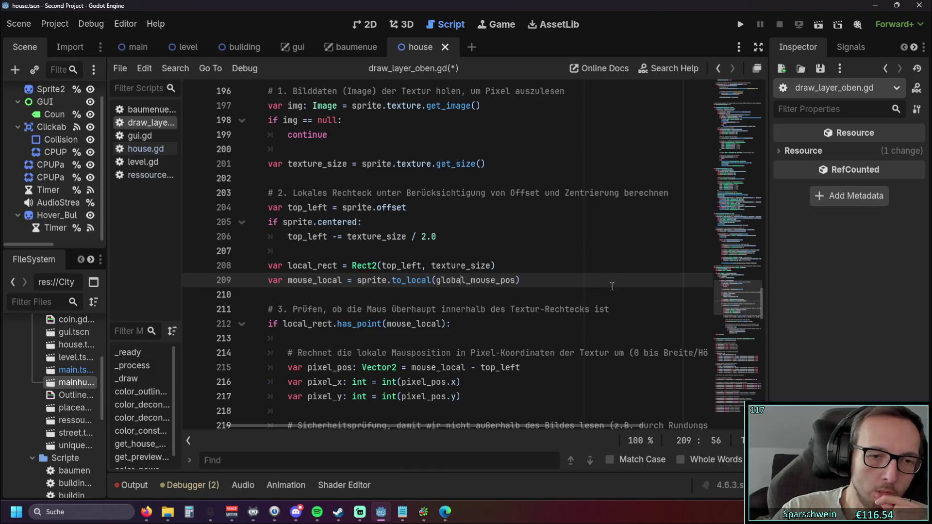
scroll(524, 277, down, 3)
click(391, 223)
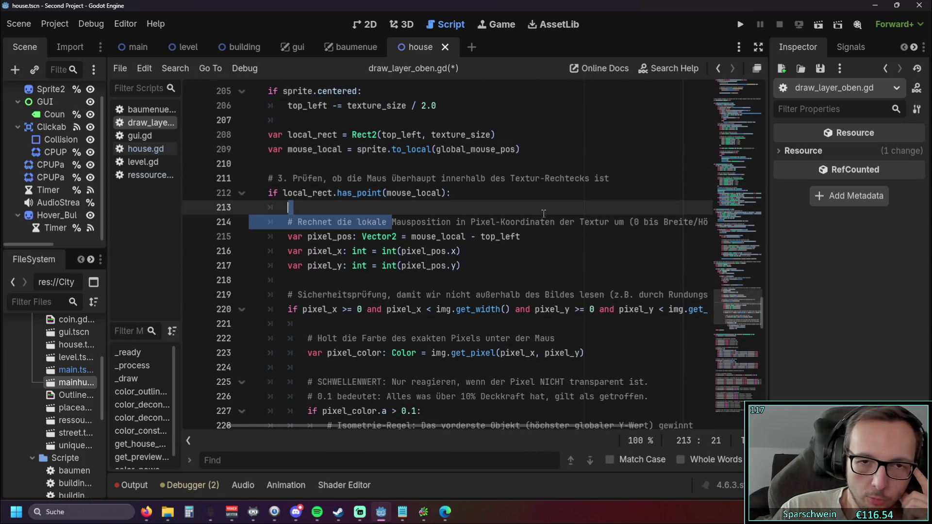
click(554, 250)
scroll(533, 251, down, 1)
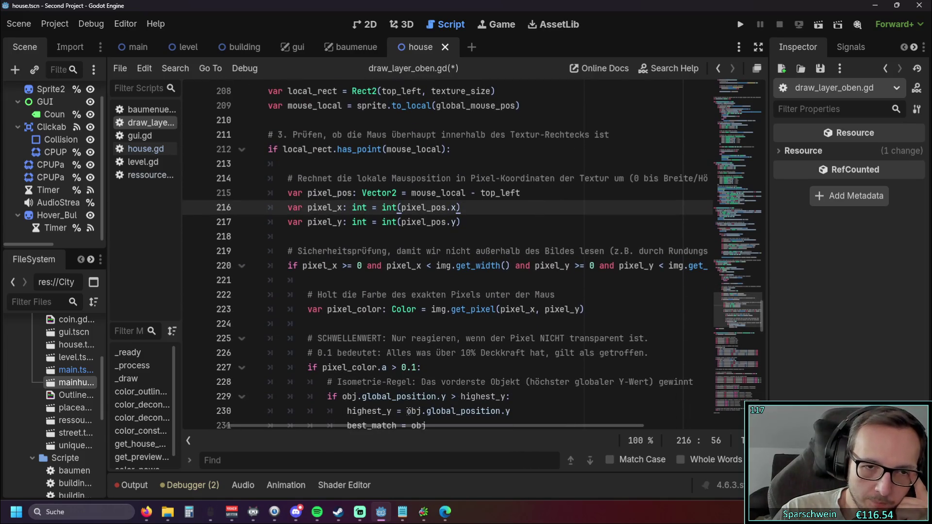
mouse_move(400, 424)
mouse_down()
mouse_move(448, 433)
mouse_move(435, 438)
mouse_up()
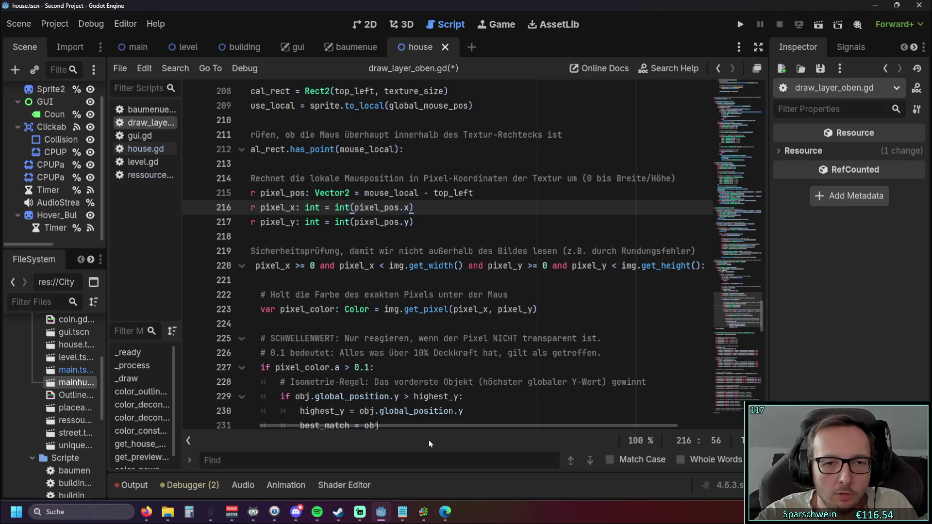
mouse_move(423, 426)
mouse_down()
mouse_move(380, 432)
mouse_move(405, 430)
mouse_up()
scroll(480, 367, down, 1)
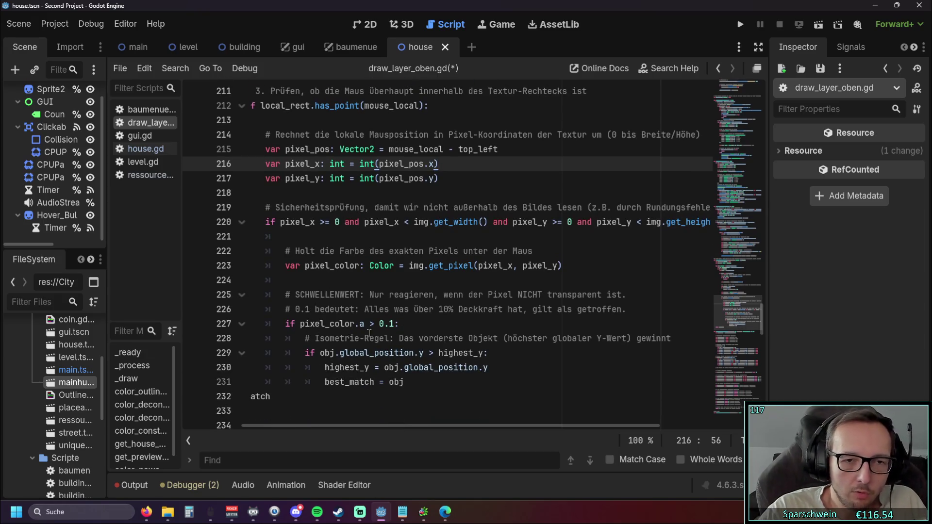
click(411, 324)
mouse_move(415, 338)
mouse_down()
mouse_move(468, 353)
mouse_move(458, 295)
mouse_up()
click(458, 295)
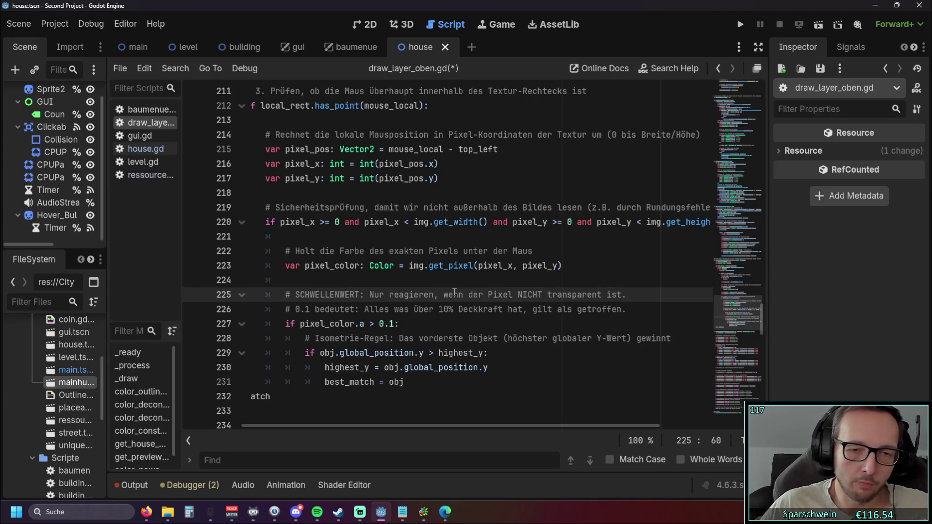
drag(408, 426, 377, 426)
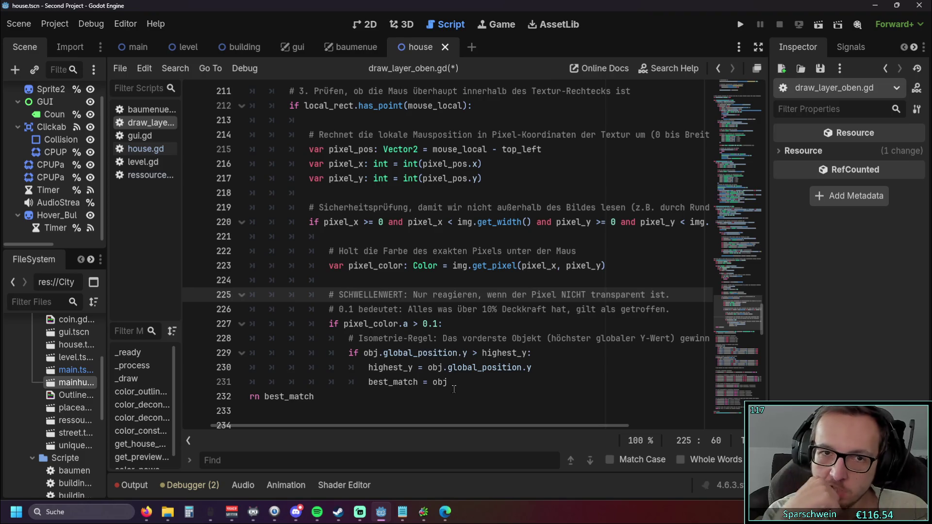
scroll(454, 388, up, 2)
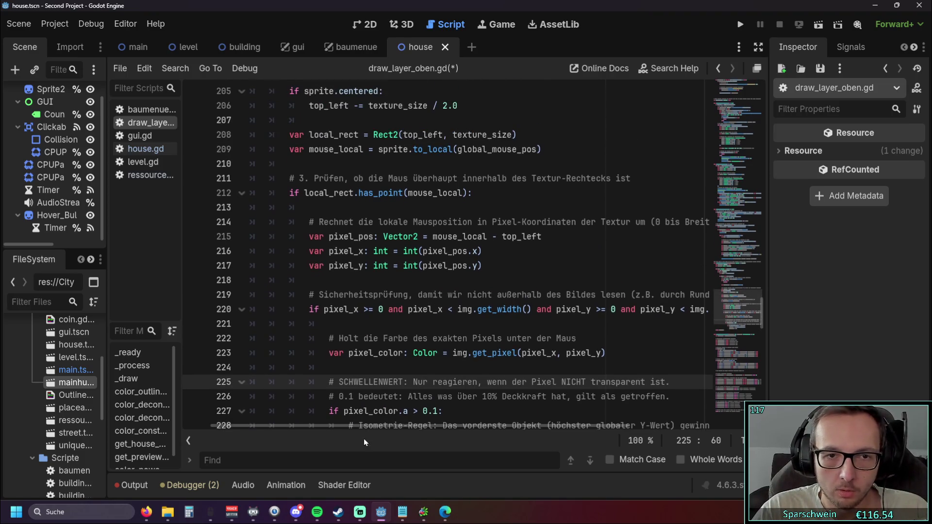
mouse_move(373, 430)
mouse_down()
mouse_move(413, 427)
mouse_move(406, 432)
mouse_up()
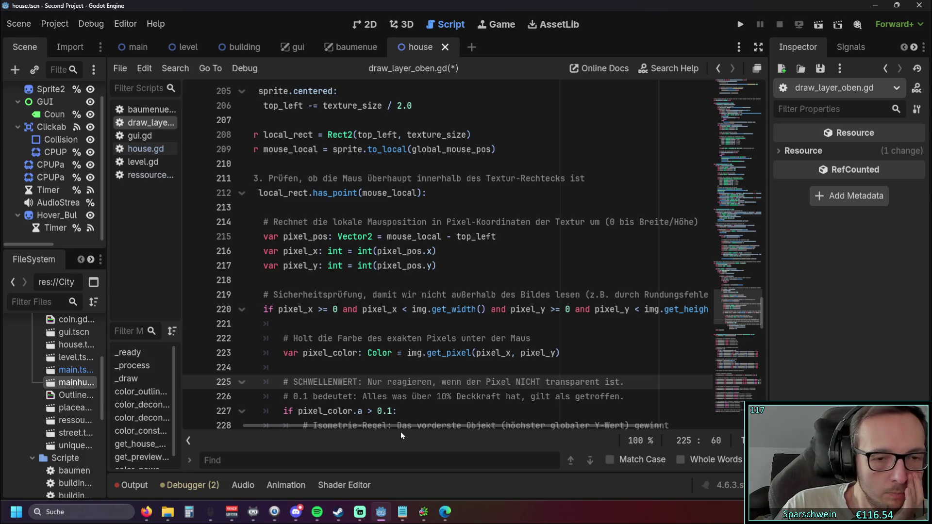
drag(359, 426, 316, 427)
scroll(419, 351, up, 5)
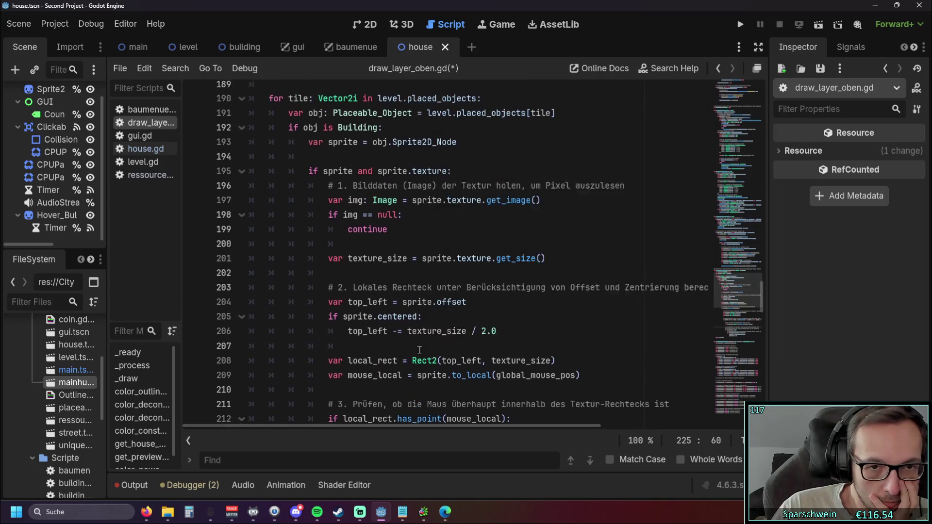
scroll(418, 350, up, 2)
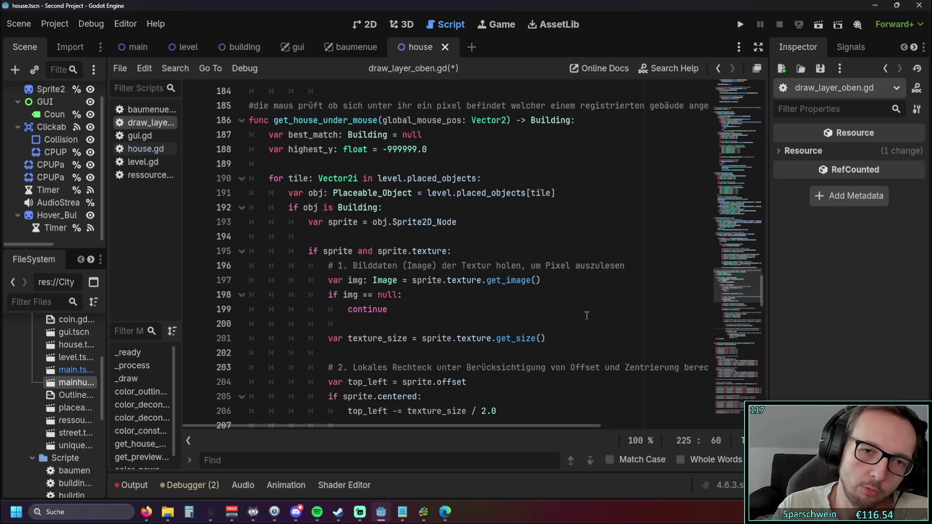
scroll(546, 273, down, 2)
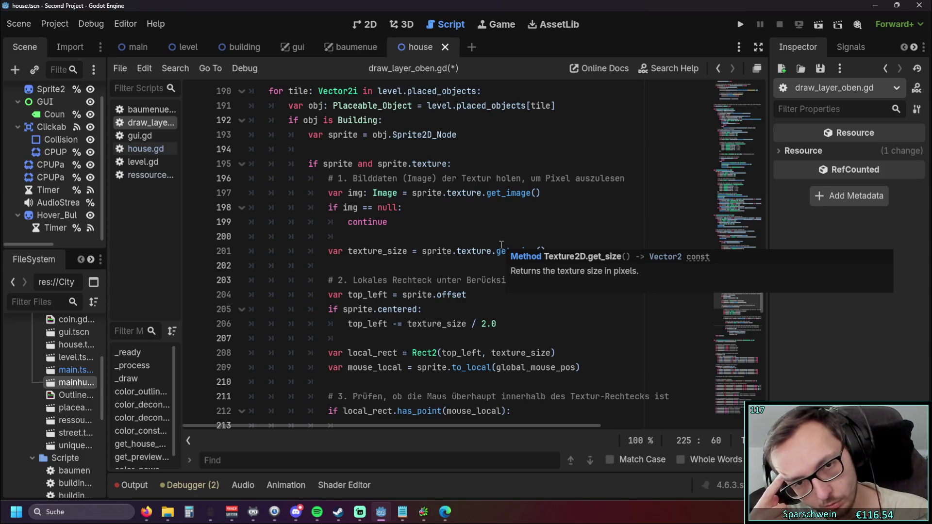
Step: Dismiss the Rect2 popup and select the lines around local_rect = Rect2(top_left, texture_size)
click(506, 222)
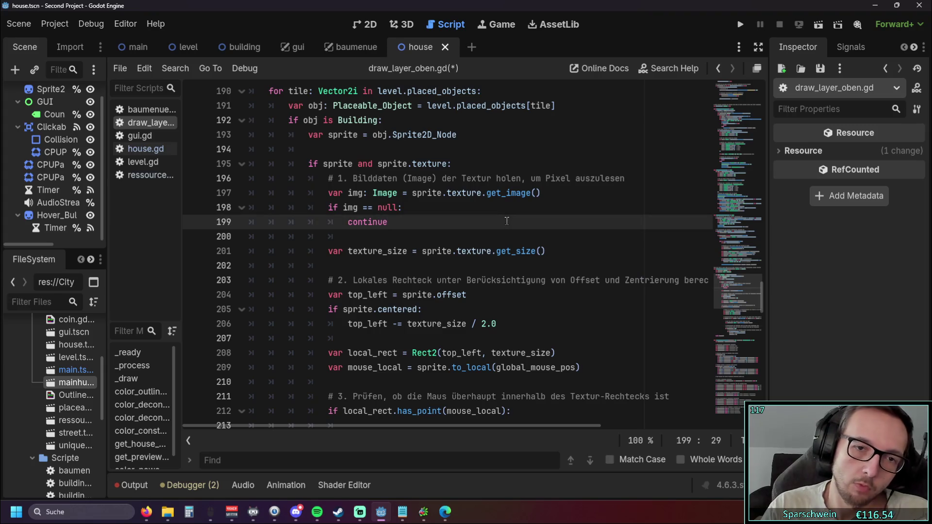
scroll(517, 221, down, 1)
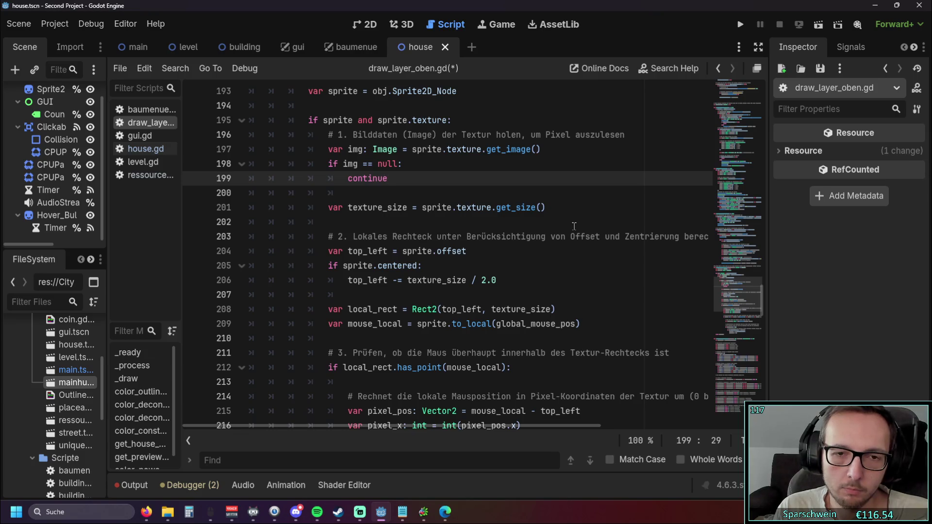
mouse_move(425, 309)
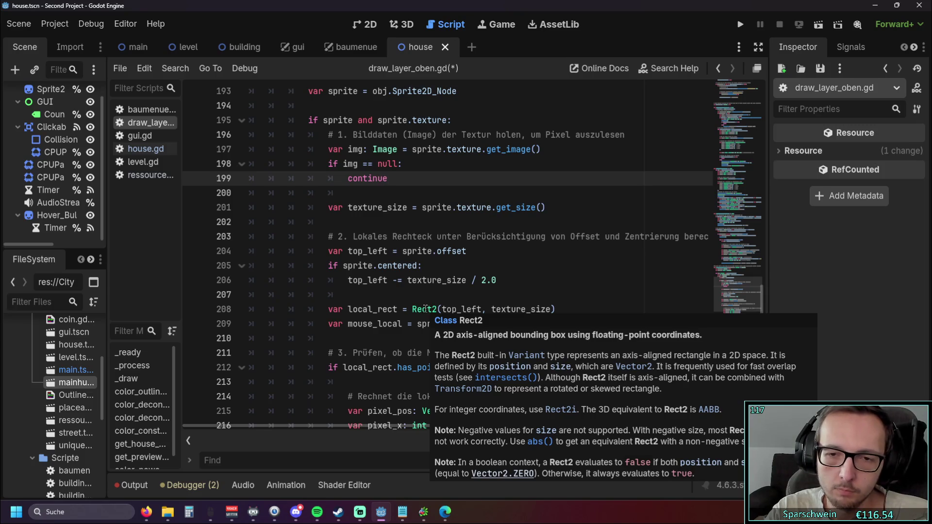
click(557, 250)
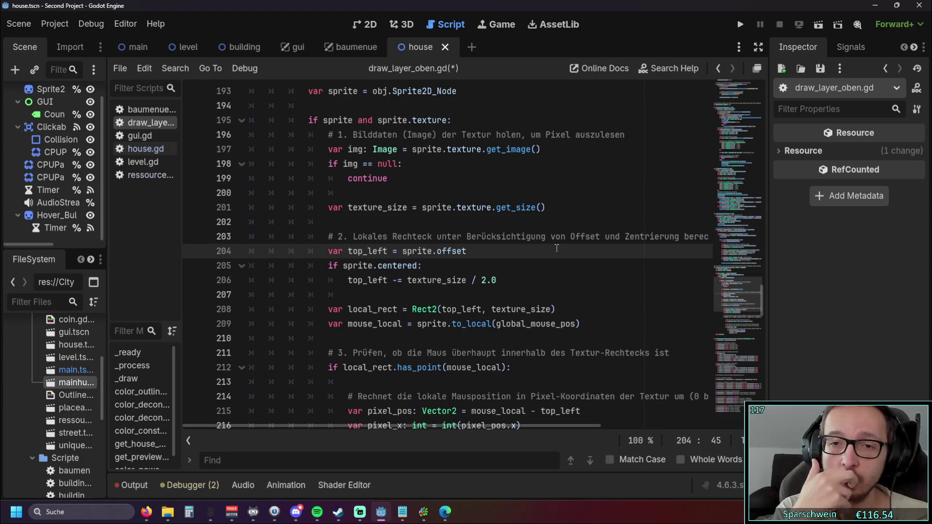
scroll(557, 248, down, 3)
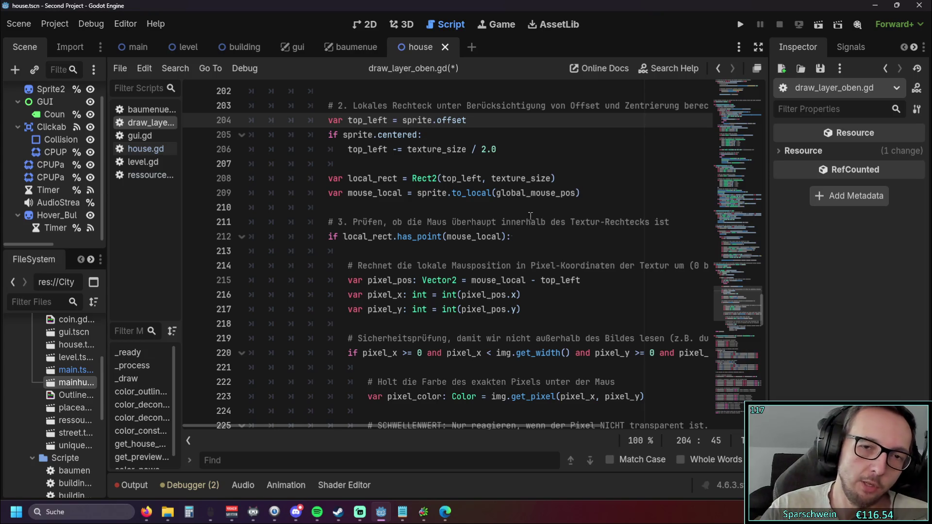
drag(556, 180, 221, 176)
Step: Select just the local_rect definition on line 208, then switch to Discord
click(221, 178)
drag(556, 178, 249, 178)
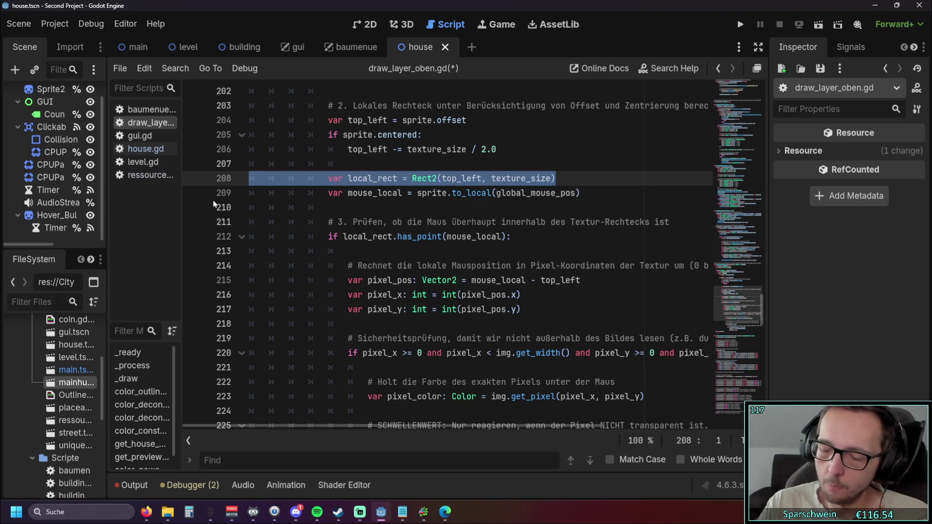
key(alt+Tab)
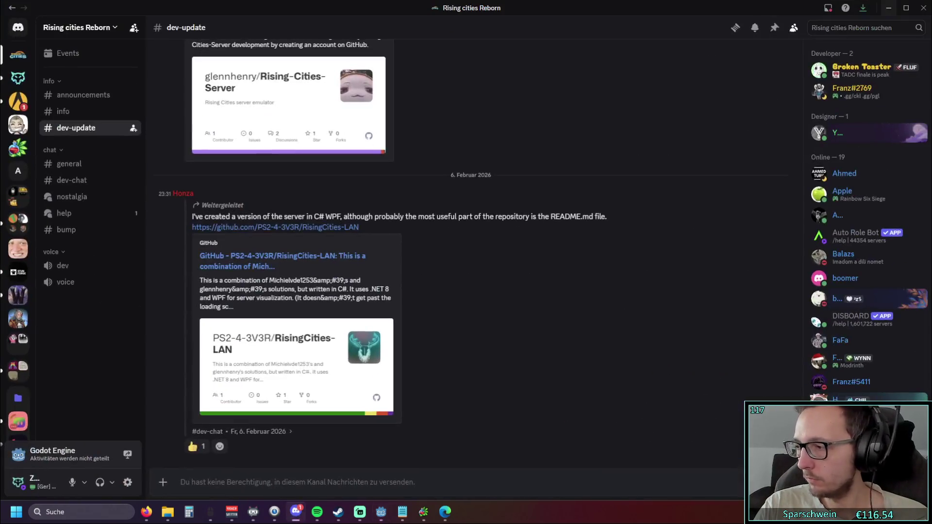
Step: Leave Discord's dev-update channel and return to the Godot script editor
key(super+shift+Right)
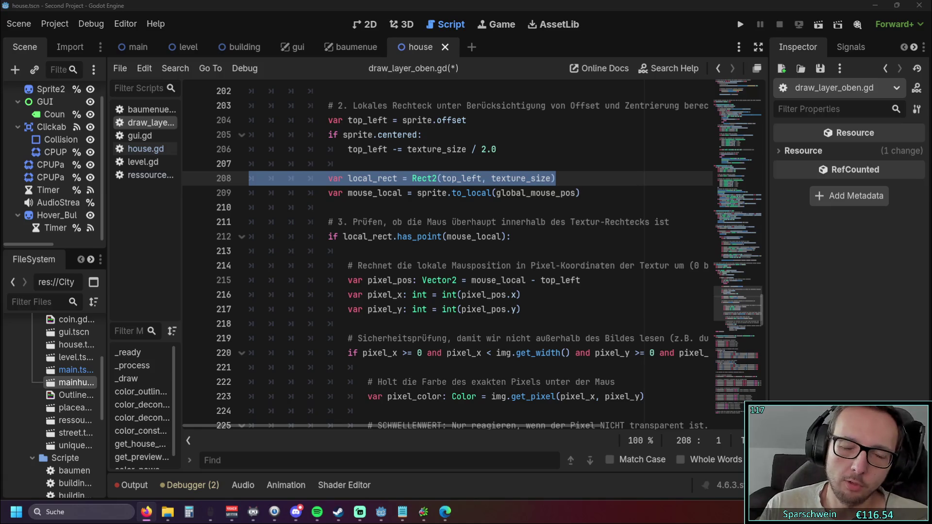
Step: Highlight the alpha-threshold check, pixel_pos calculation and pixel-coordinate comment in get_house_under_mouse
scroll(462, 272, down, 5)
drag(505, 296, 370, 204)
scroll(553, 318, up, 4)
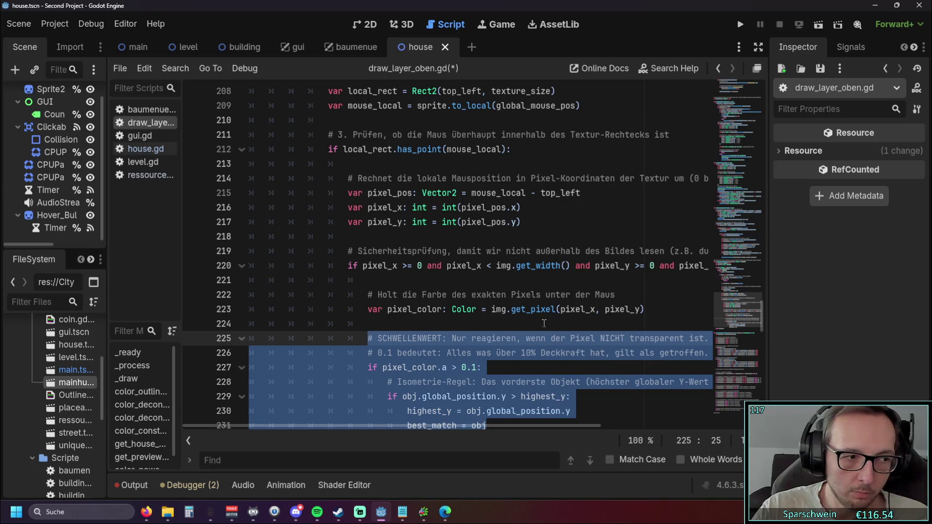
scroll(553, 317, up, 1)
click(540, 295)
click(574, 280)
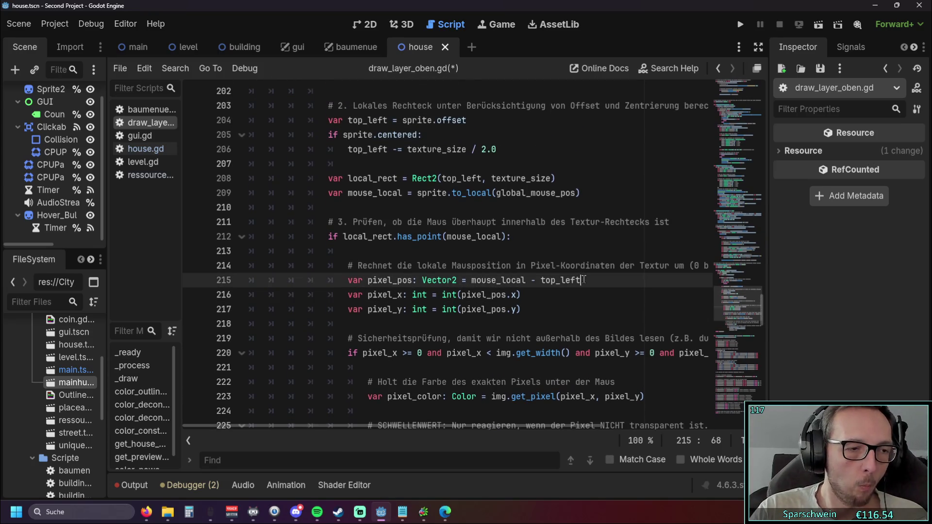
click(594, 266)
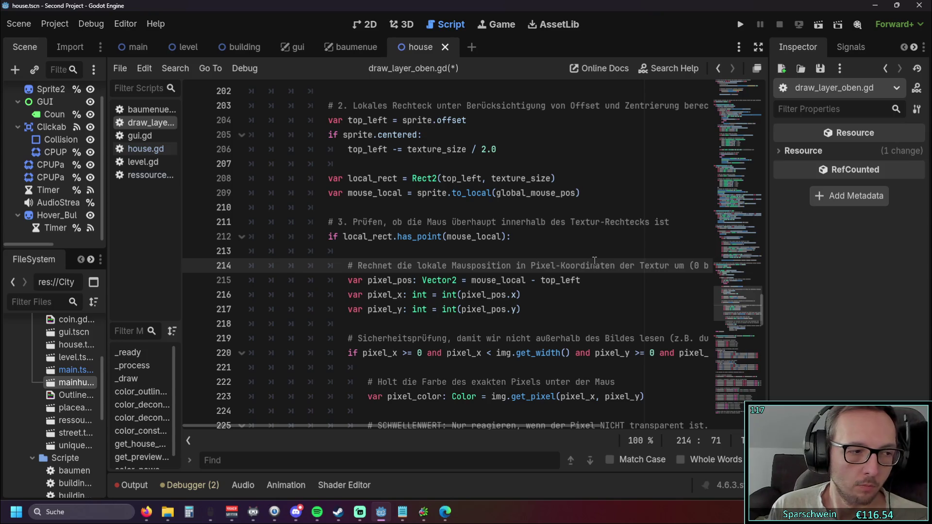
scroll(595, 260, up, 20)
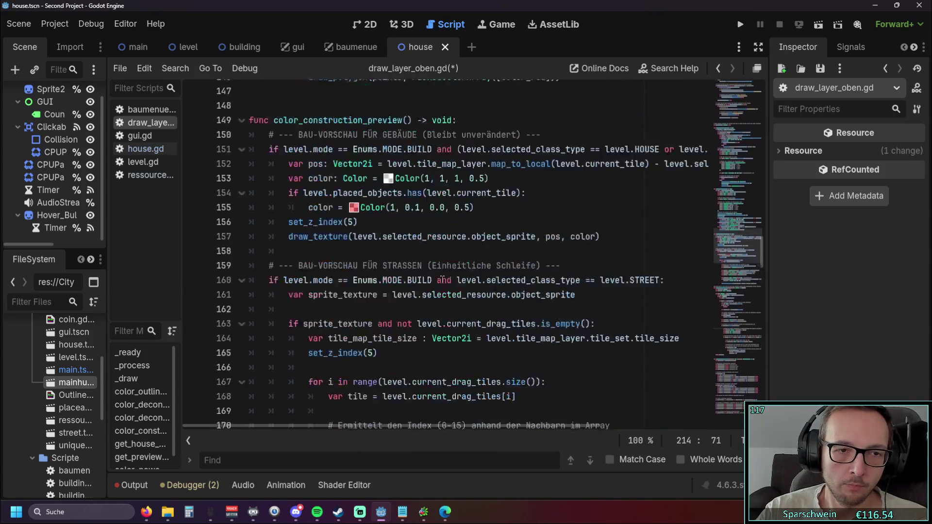
Step: Scroll up past the deconstruct preview to the hover-outline logic, then switch to level.gd
scroll(439, 280, up, 15)
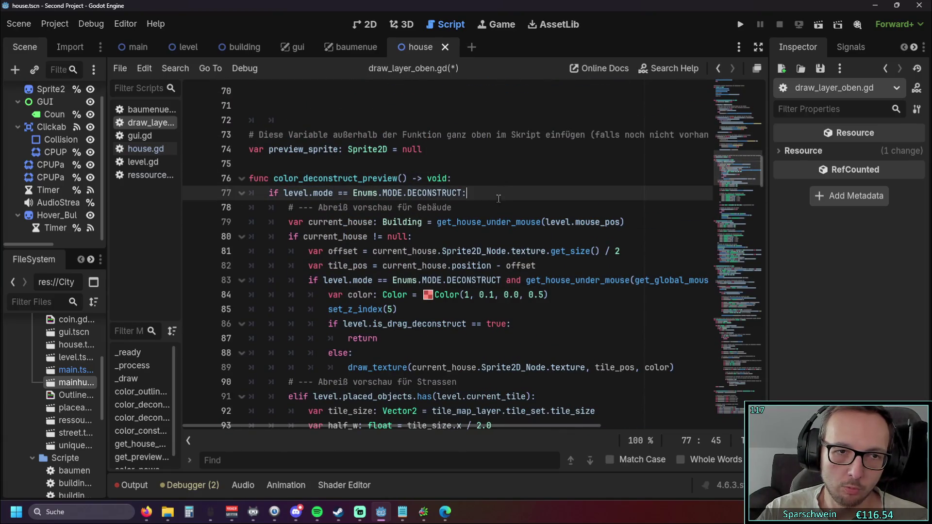
scroll(389, 224, up, 7)
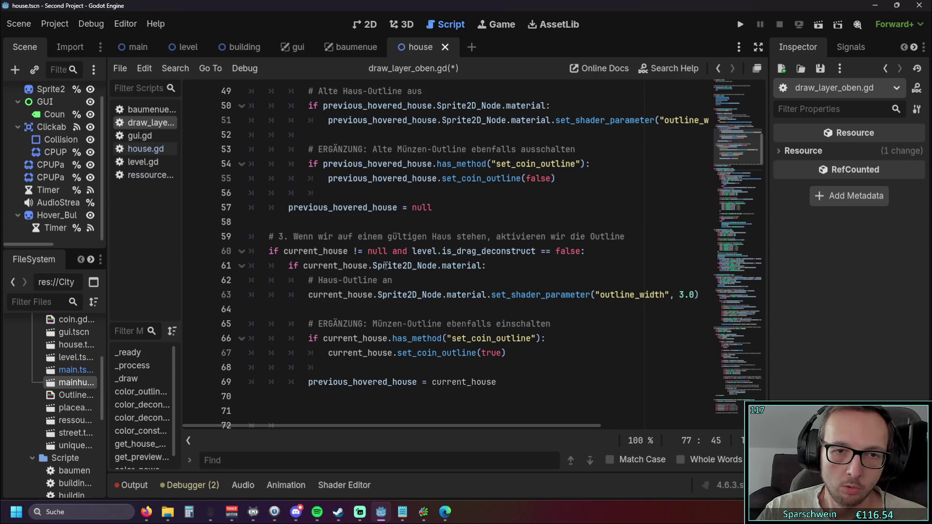
scroll(503, 277, up, 4)
scroll(503, 277, up, 2)
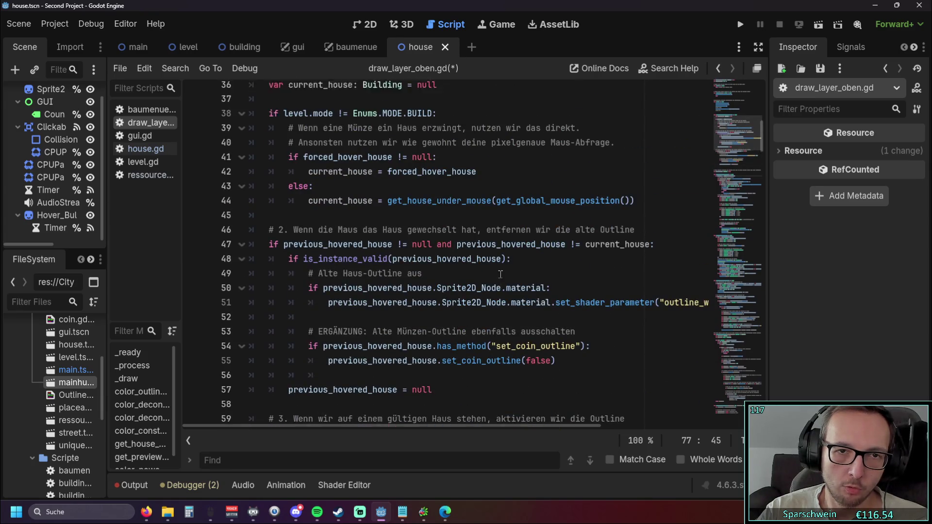
scroll(499, 274, down, 6)
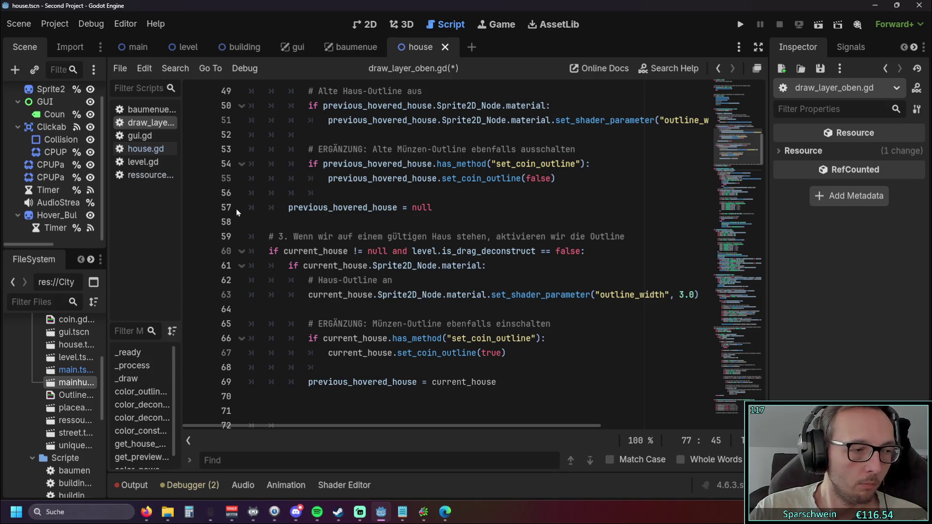
click(145, 163)
Step: Highlight and review the drag variable block at the top of level.gd
scroll(311, 196, up, 20)
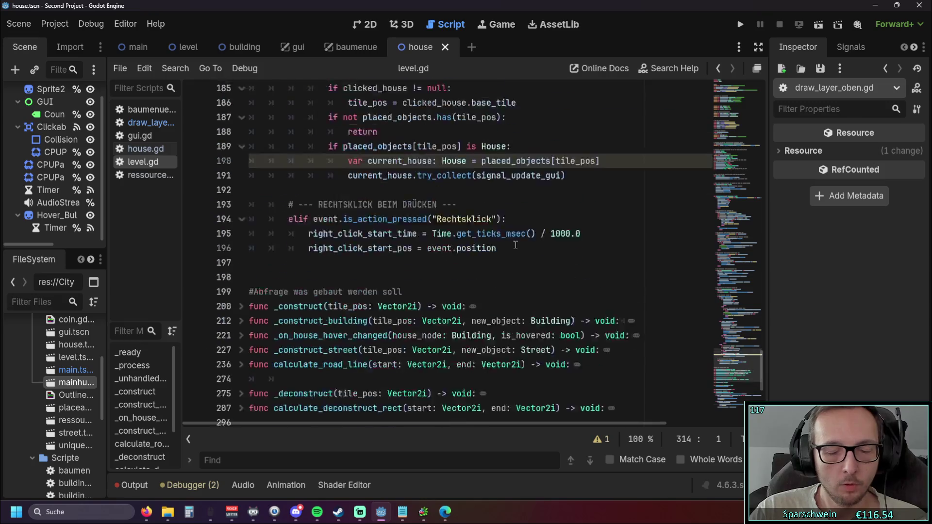
mouse_move(763, 336)
mouse_down()
mouse_move(744, 108)
mouse_move(732, 174)
mouse_move(729, 167)
mouse_up()
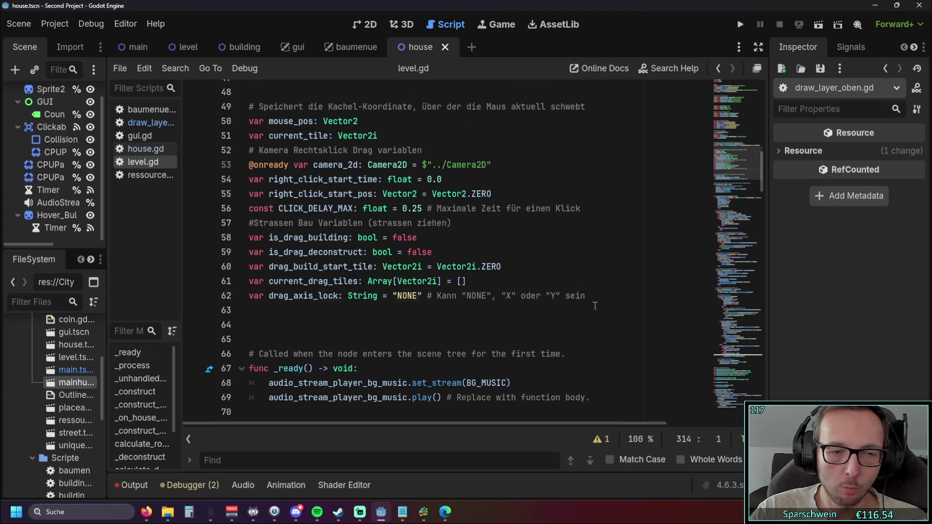
drag(585, 295, 249, 121)
click(519, 167)
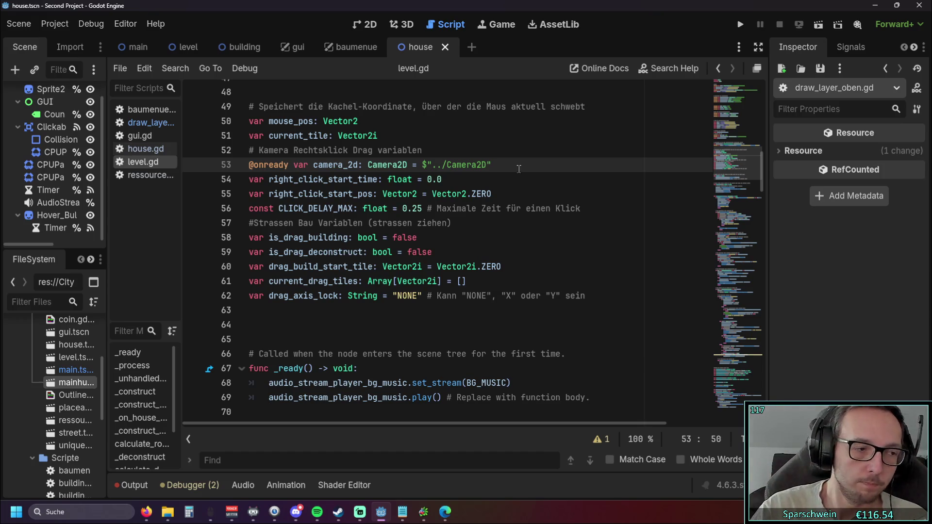
Step: Scroll through level.gd's _unhandled_input, then switch to ressource_handle.gd showing 2000 gold and 0 holz
scroll(365, 198, down, 2)
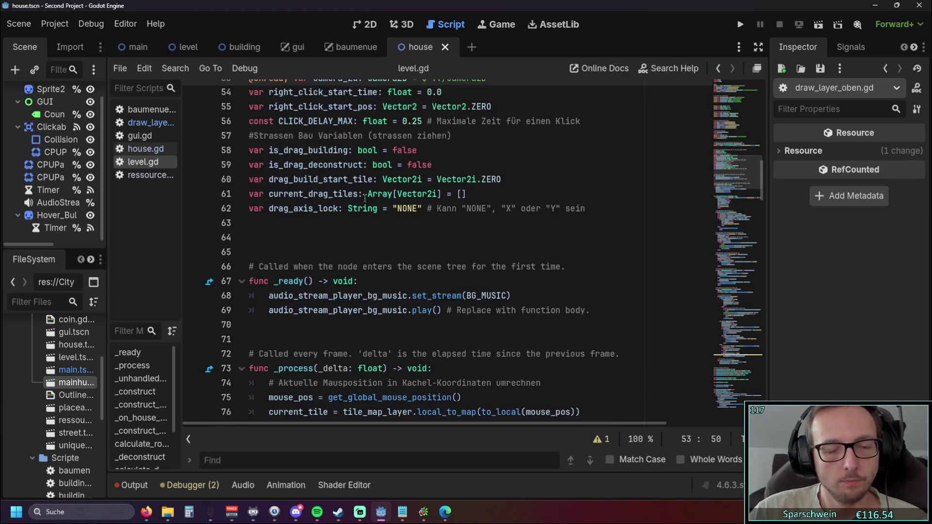
scroll(364, 198, down, 2)
scroll(365, 193, down, 7)
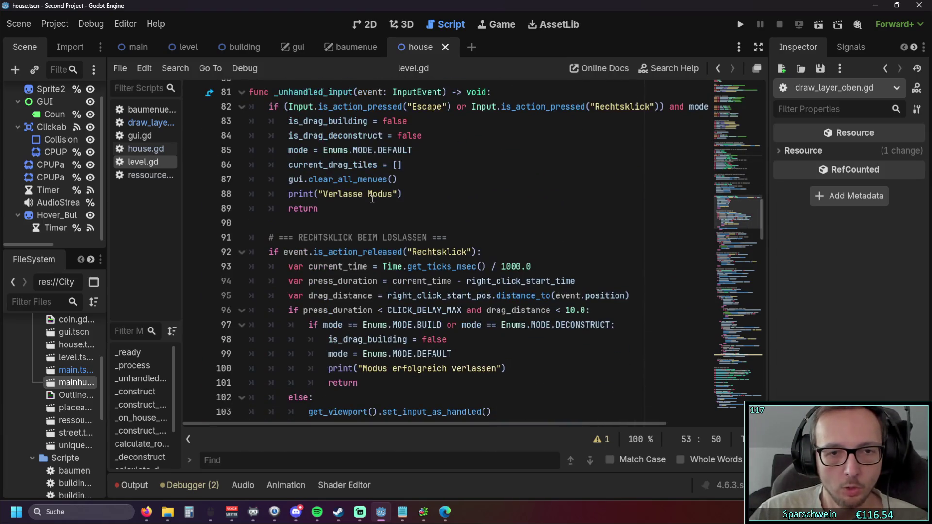
scroll(372, 198, down, 11)
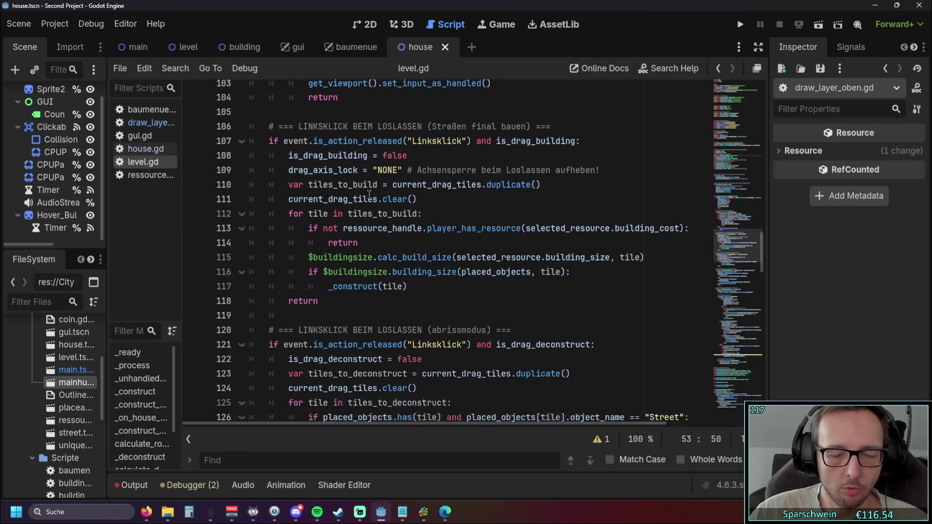
scroll(369, 194, down, 9)
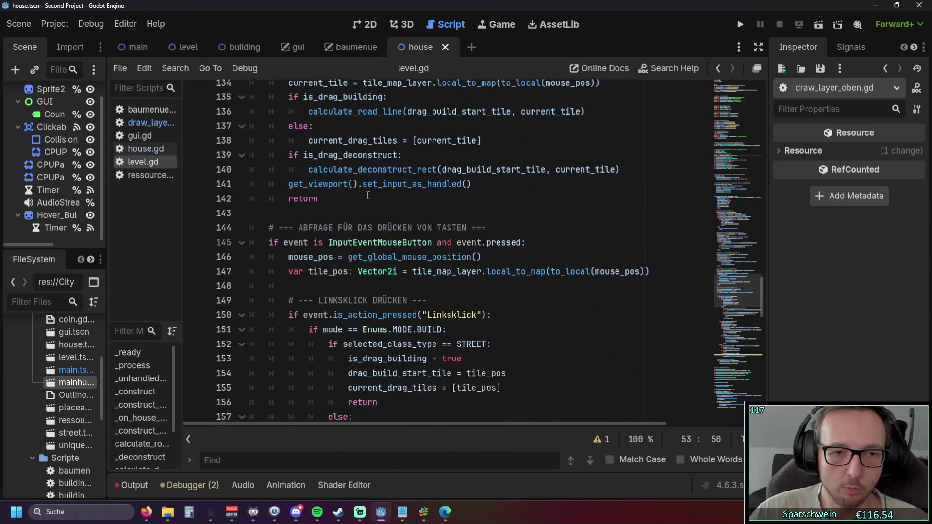
scroll(391, 191, down, 3)
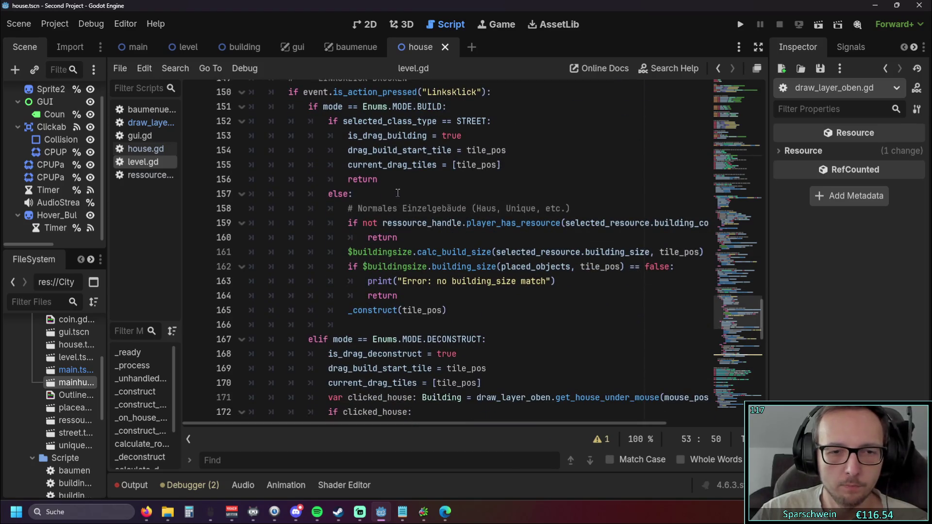
scroll(373, 196, up, 4)
scroll(369, 198, up, 5)
click(146, 176)
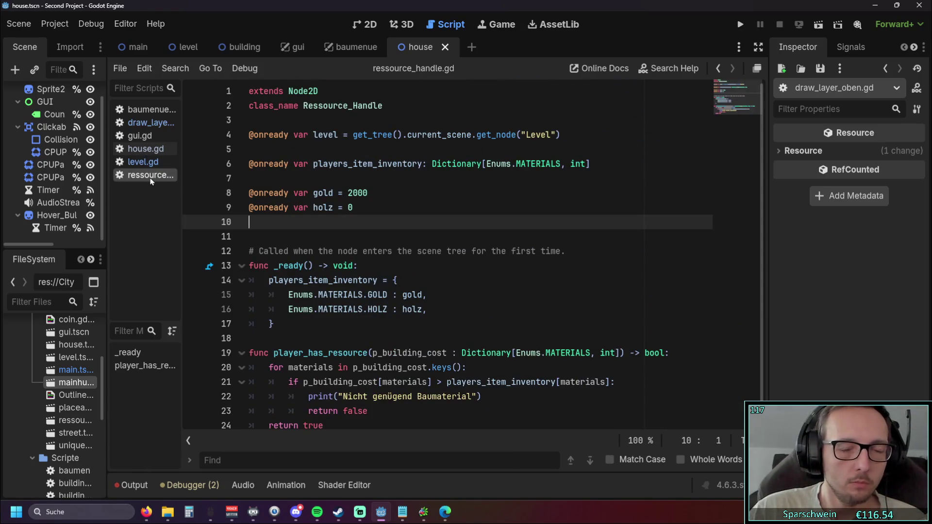
Step: Back in draw_layer_oben.gd, highlight the color_outline_with_shader_effect function to review it
scroll(418, 299, down, 1)
click(146, 122)
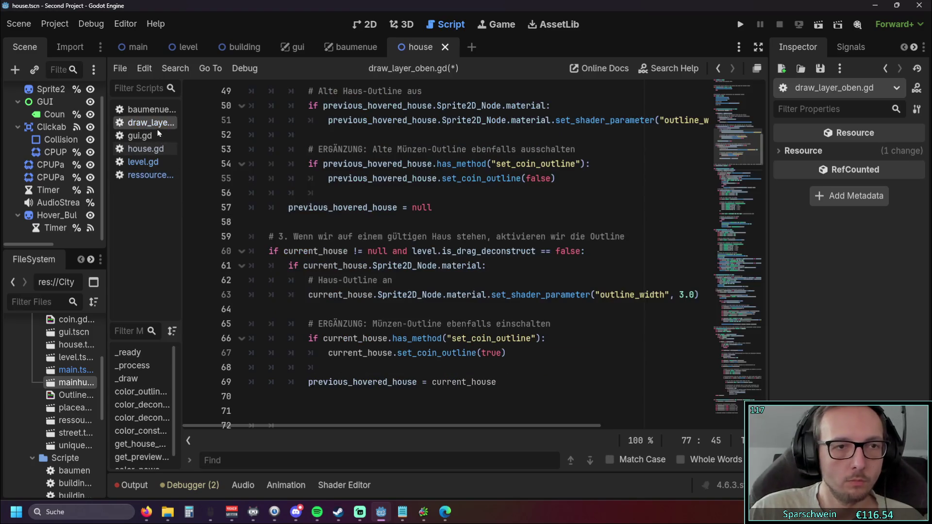
scroll(394, 285, down, 3)
scroll(394, 285, up, 3)
click(534, 382)
mouse_move(449, 326)
mouse_down()
mouse_move(340, 312)
mouse_move(316, 267)
mouse_move(296, 102)
mouse_move(295, 127)
mouse_move(440, 106)
mouse_up()
click(291, 107)
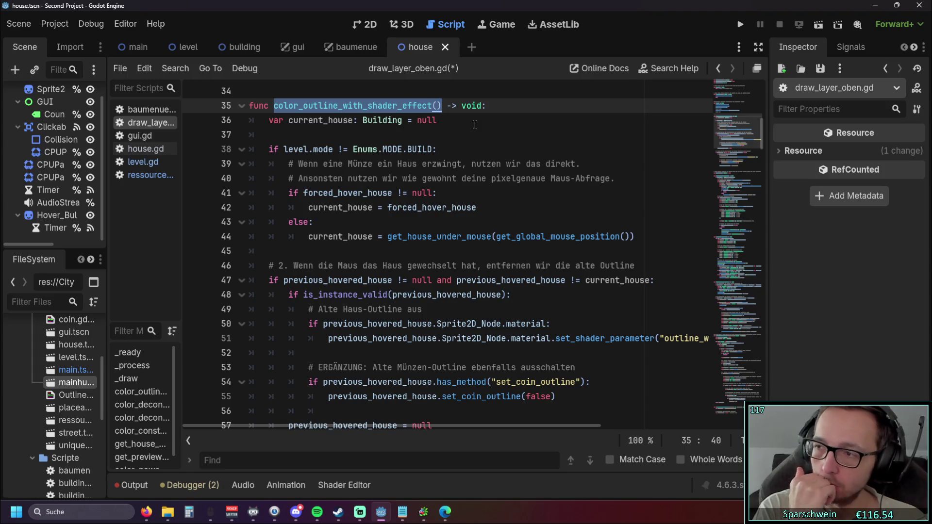
click(466, 266)
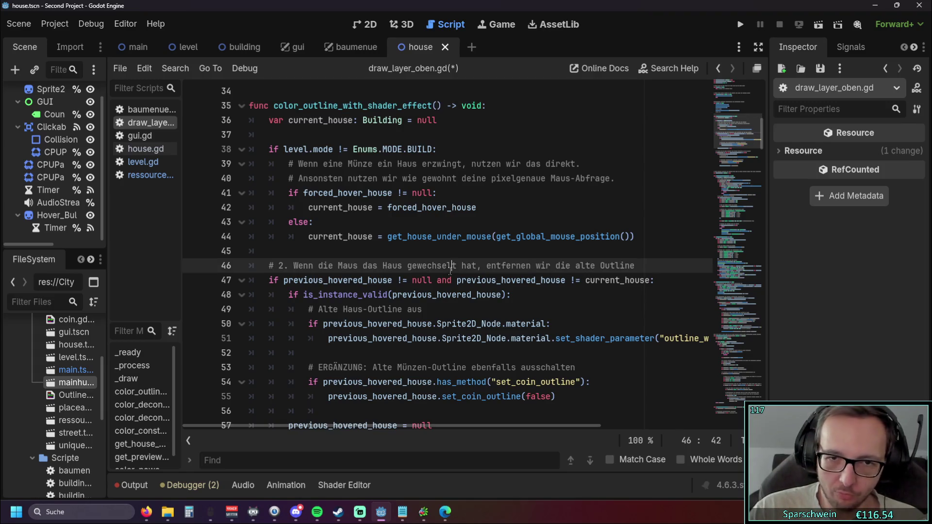
Step: Mark the get_house_under_mouse call on line 83 in the deconstruct logic
scroll(477, 266, down, 10)
scroll(477, 266, down, 3)
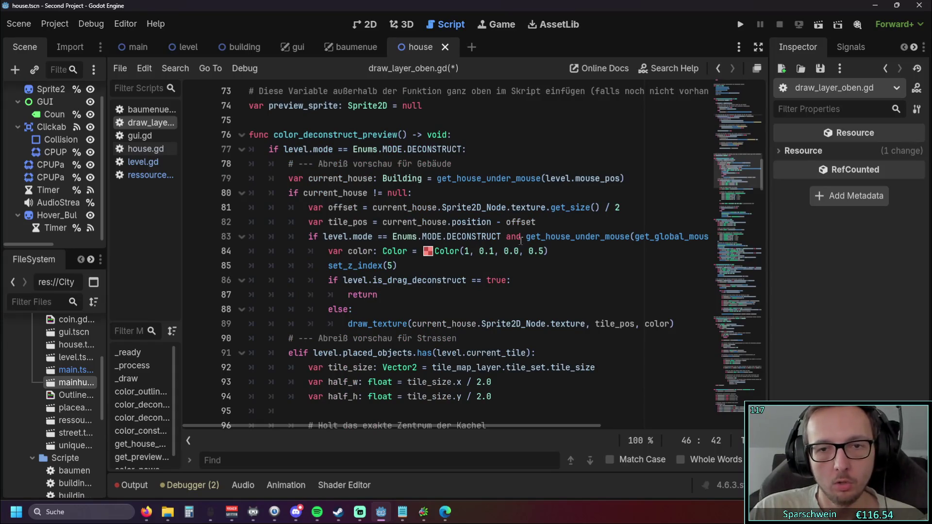
drag(526, 237, 747, 242)
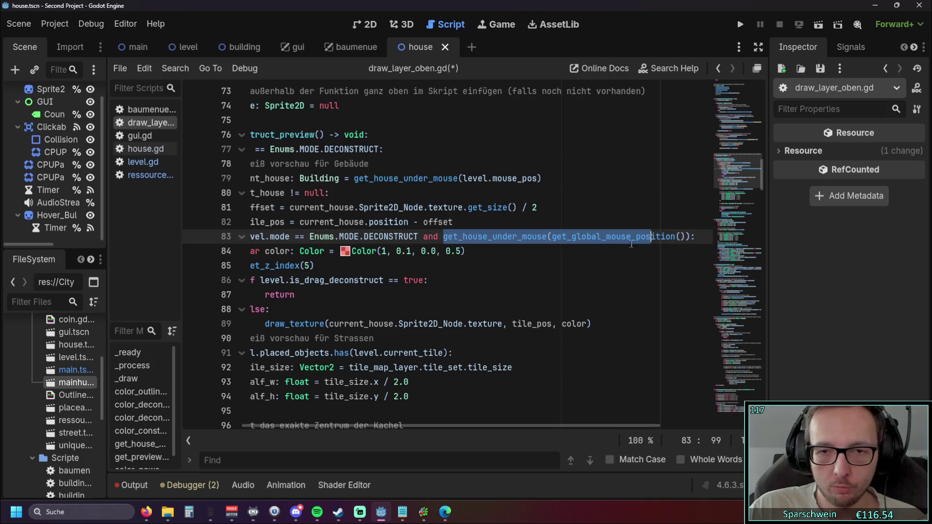
drag(443, 236, 567, 237)
scroll(534, 248, up, 12)
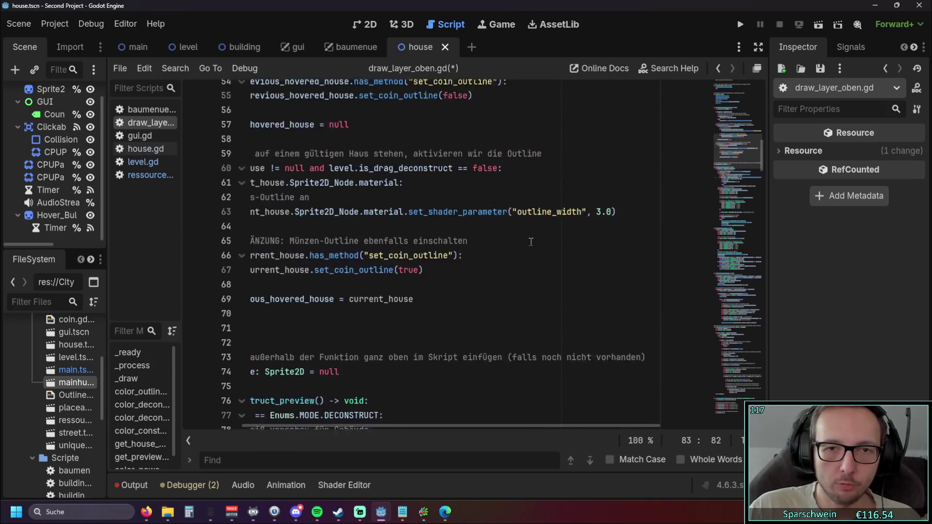
drag(301, 198, 409, 194)
Step: Bring up the get_house_under_mouse function definition at line 185
scroll(437, 272, down, 20)
scroll(445, 293, down, 20)
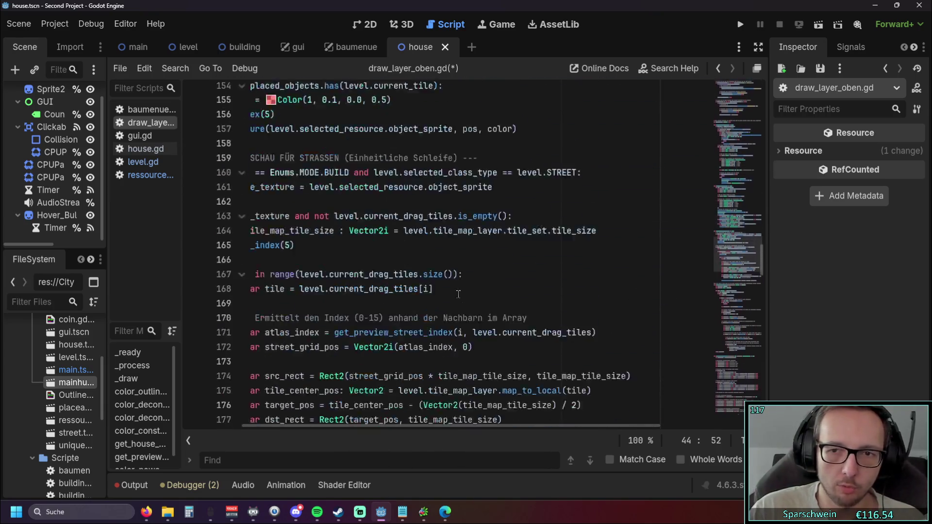
scroll(444, 353, up, 3)
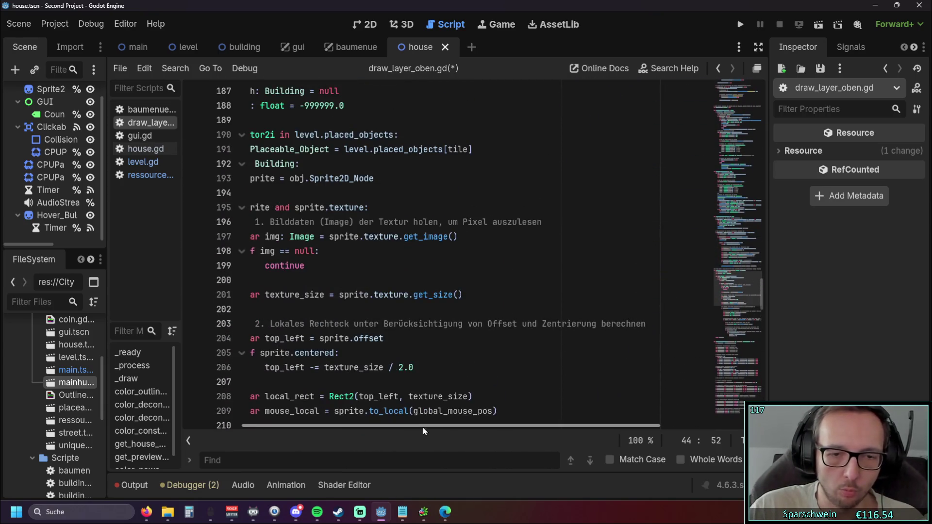
drag(423, 426, 258, 414)
scroll(383, 349, up, 3)
scroll(382, 349, down, 2)
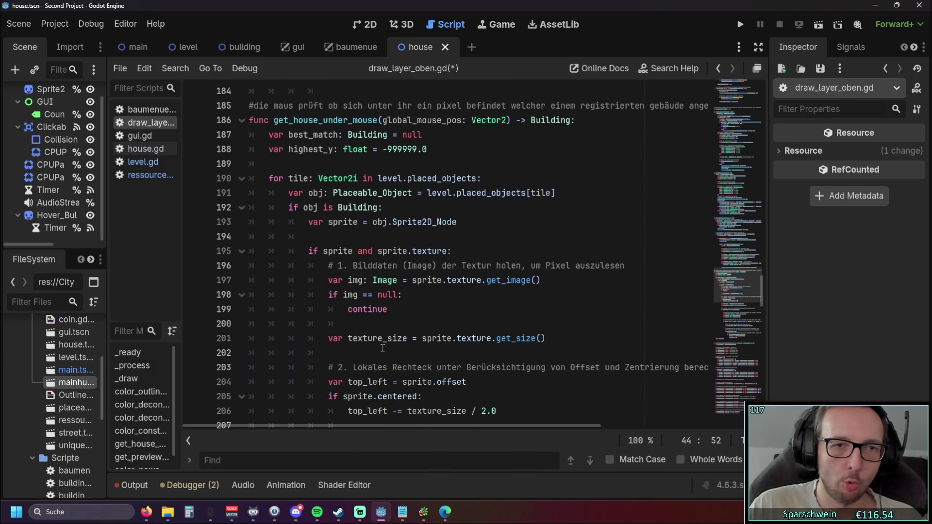
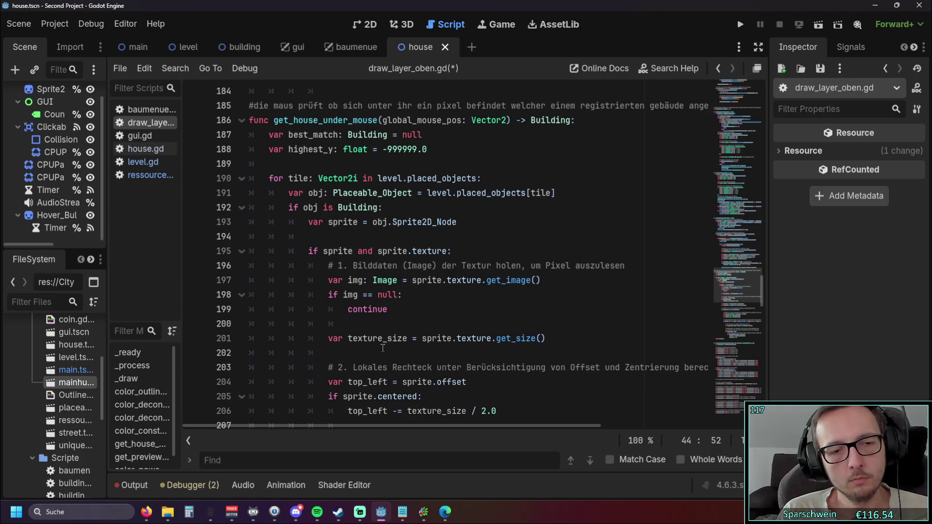
Step: Run the game and place a pink house on the map, hovering it to show its outline
click(741, 23)
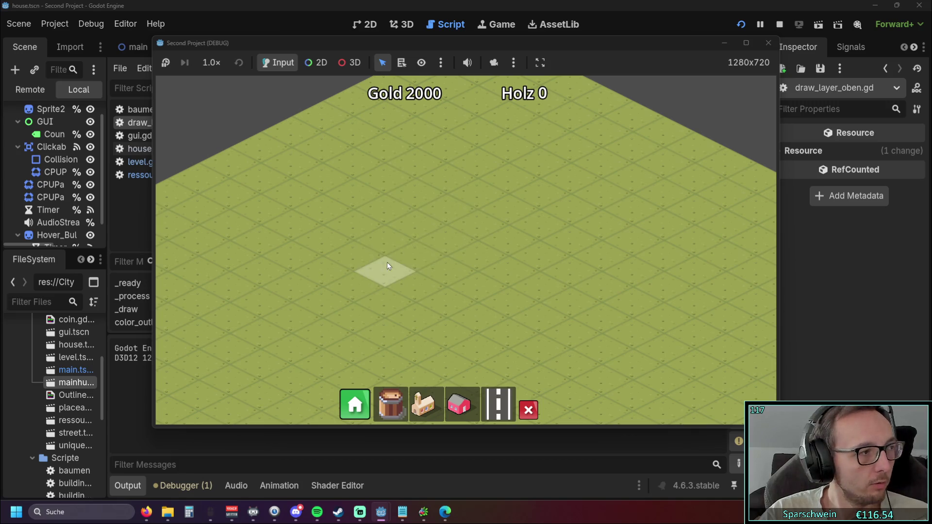
click(458, 405)
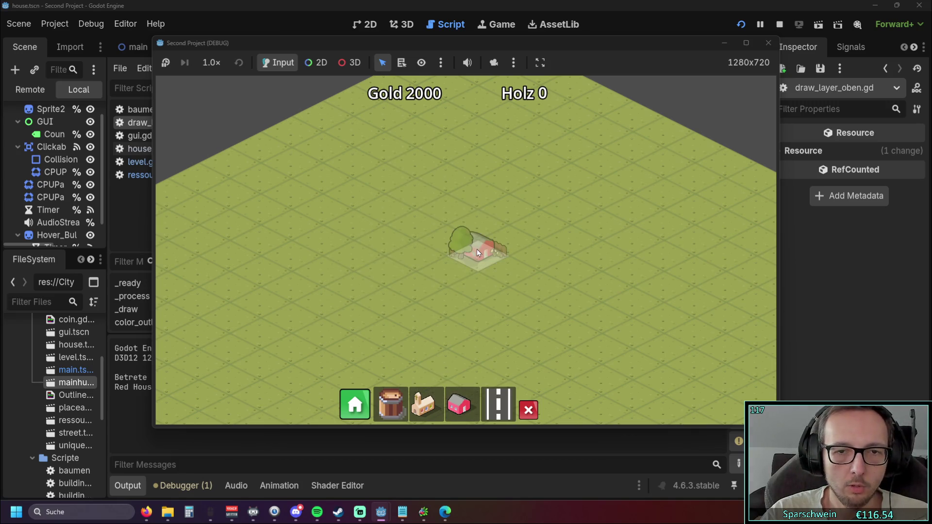
click(477, 249)
scroll(430, 287, up, 2)
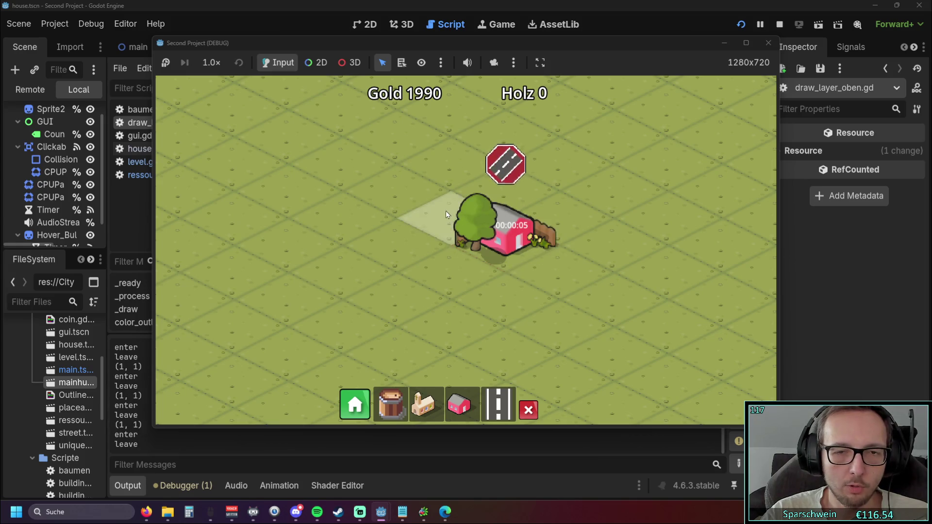
mouse_move(459, 221)
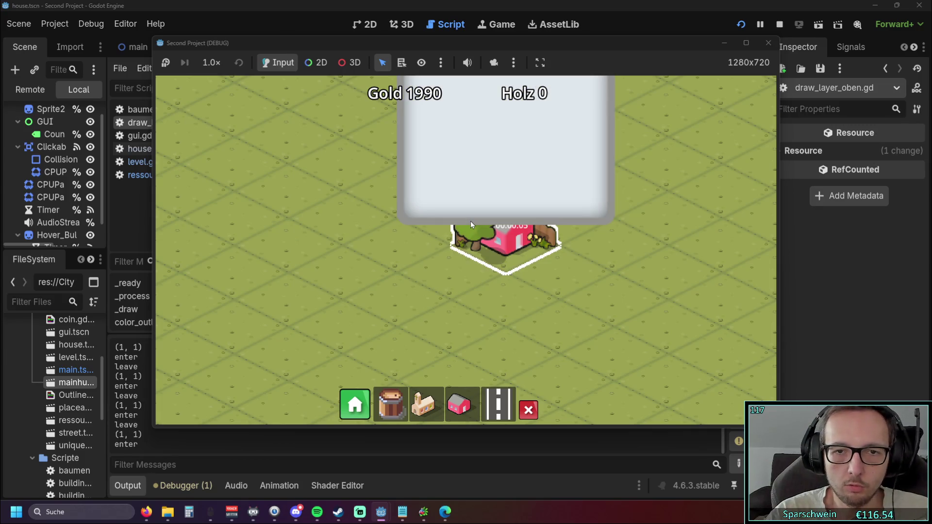
Step: Switch the game into demolish mode, then stop the run and return to line 192
key(Right)
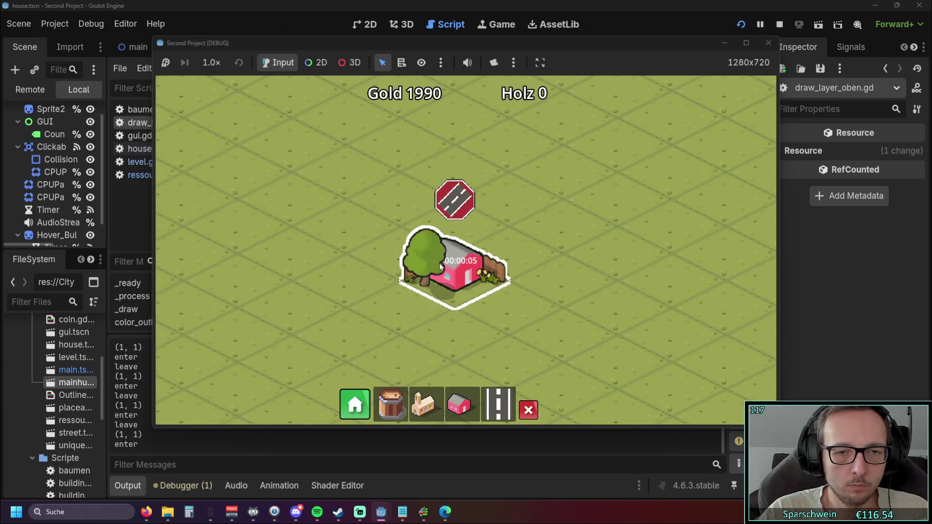
click(529, 410)
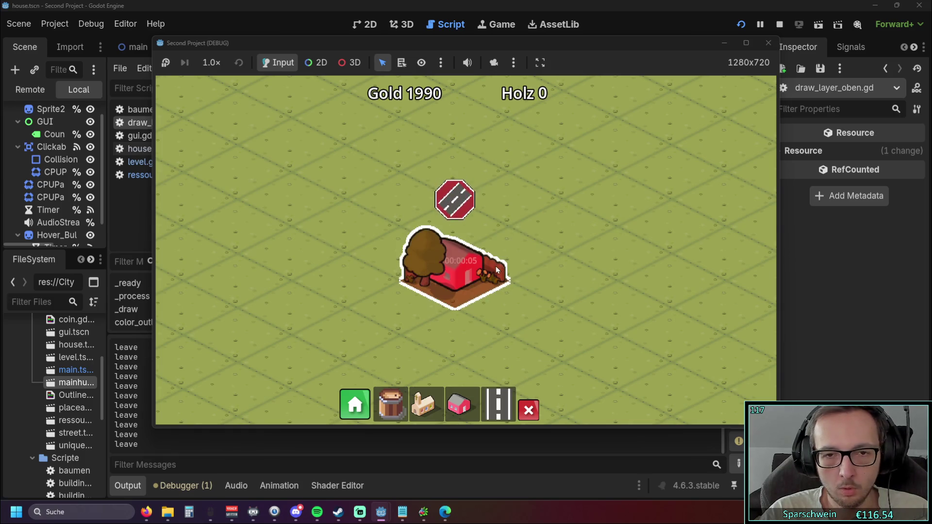
click(768, 43)
click(605, 209)
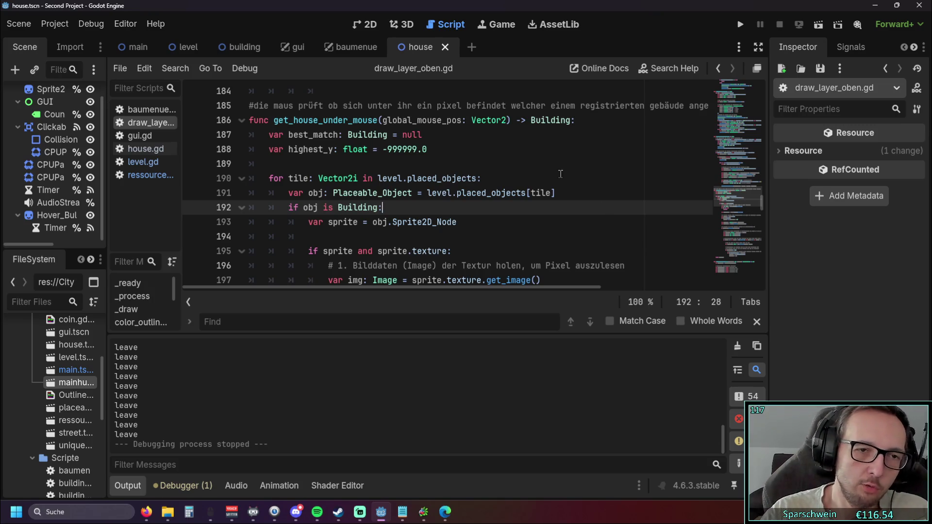
Step: Open gui.gd from the script list and scroll through it
click(145, 138)
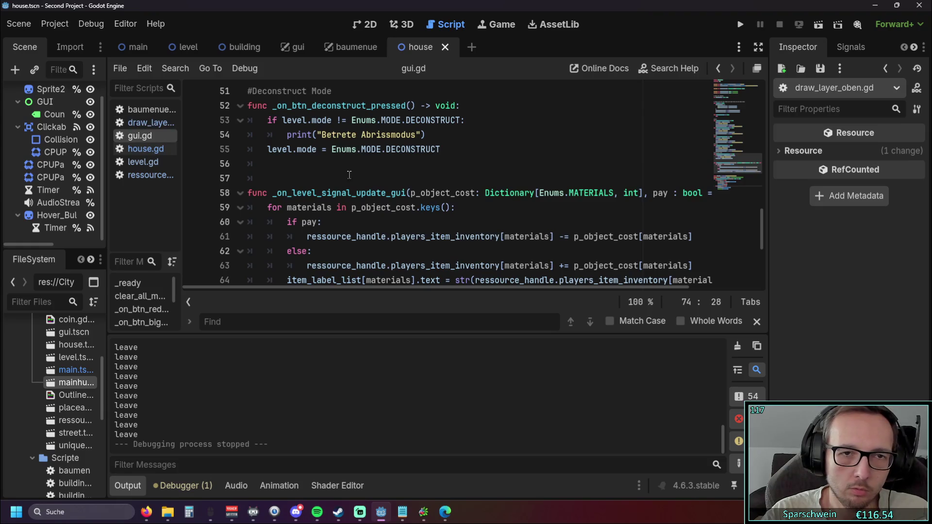
scroll(350, 175, up, 3)
scroll(350, 175, down, 5)
scroll(350, 175, down, 3)
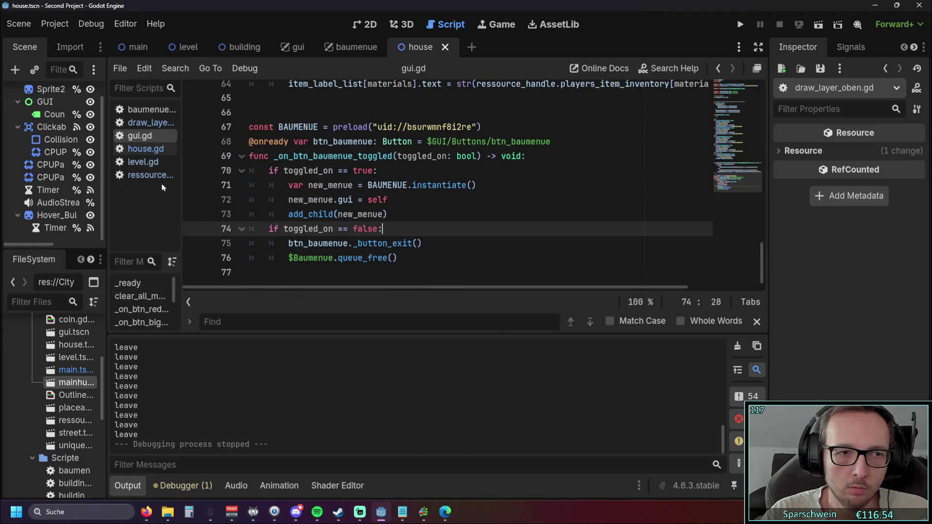
Step: Open level.gd with the Output panel collapsed and read through _unhandled_input
click(143, 161)
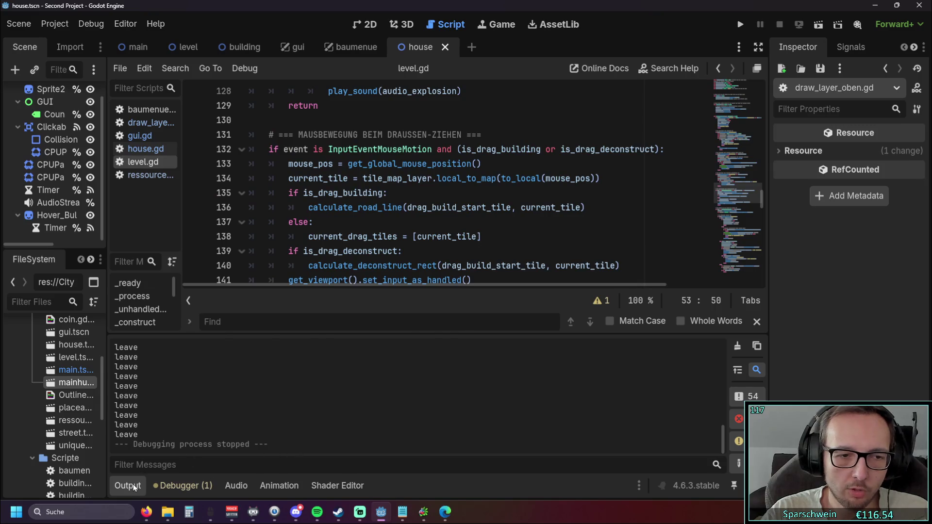
click(127, 486)
scroll(426, 335, down, 2)
scroll(426, 334, down, 5)
mouse_move(761, 304)
mouse_down()
mouse_move(760, 394)
mouse_move(765, 174)
mouse_move(754, 142)
mouse_up()
scroll(770, 389, up, 6)
scroll(568, 205, down, 10)
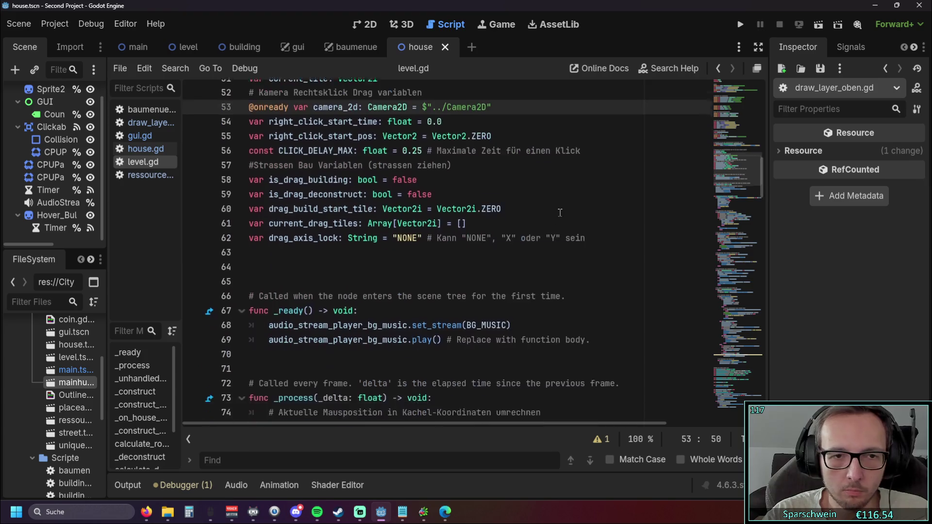
scroll(556, 209, down, 2)
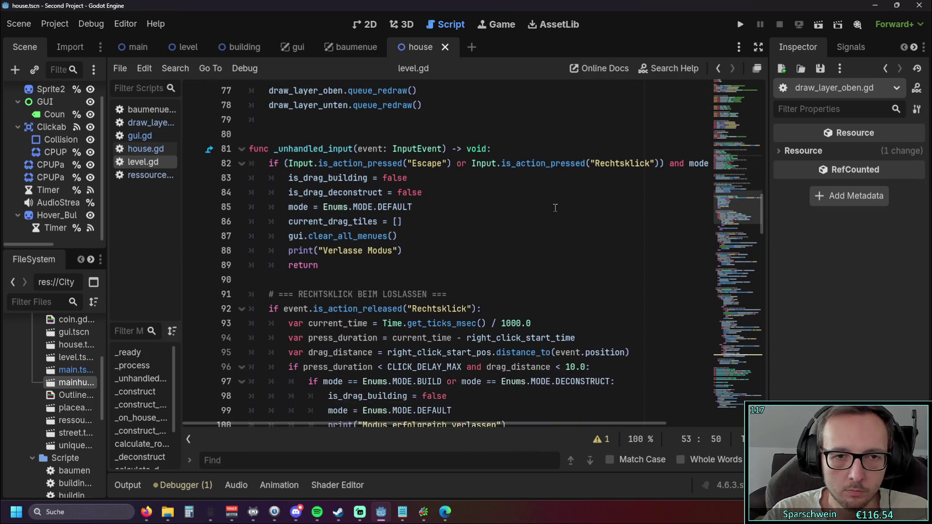
scroll(507, 213, down, 1)
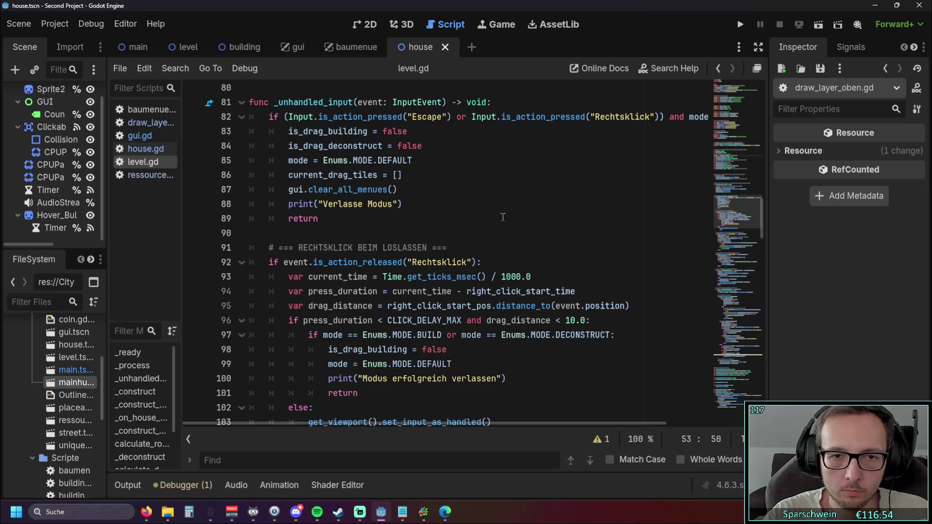
scroll(503, 217, down, 4)
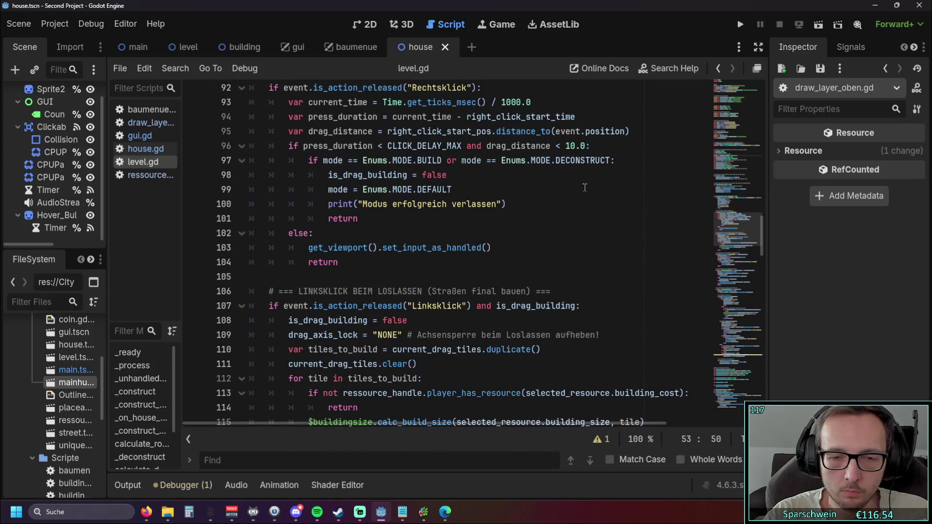
scroll(573, 195, down, 3)
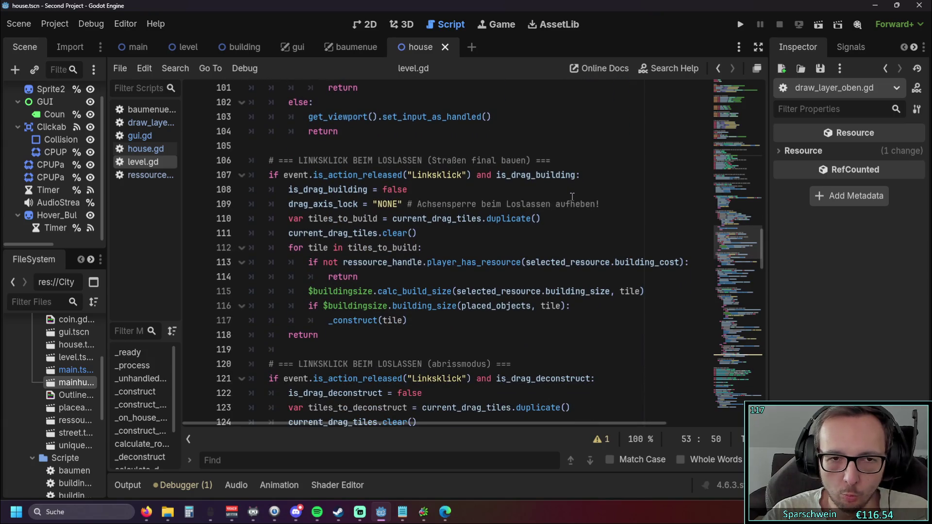
scroll(573, 195, down, 1)
scroll(572, 196, down, 4)
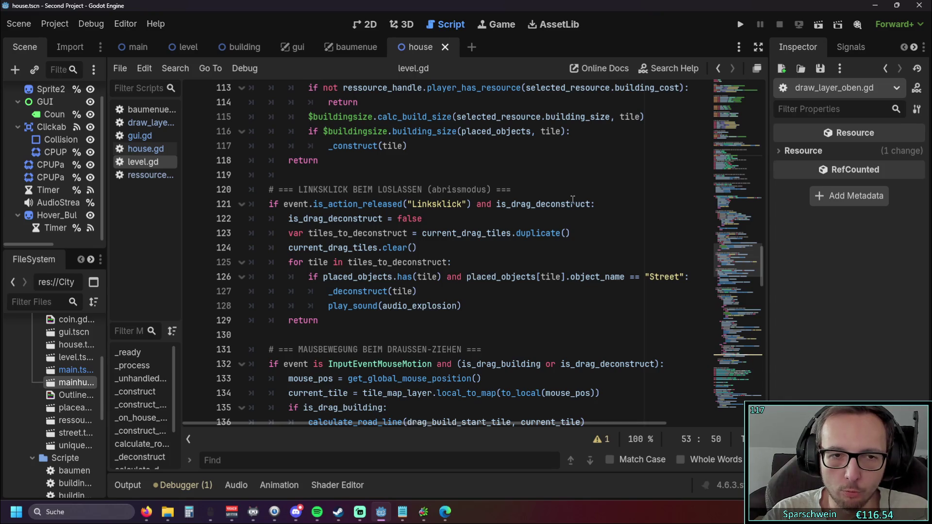
scroll(572, 199, down, 3)
scroll(574, 203, down, 1)
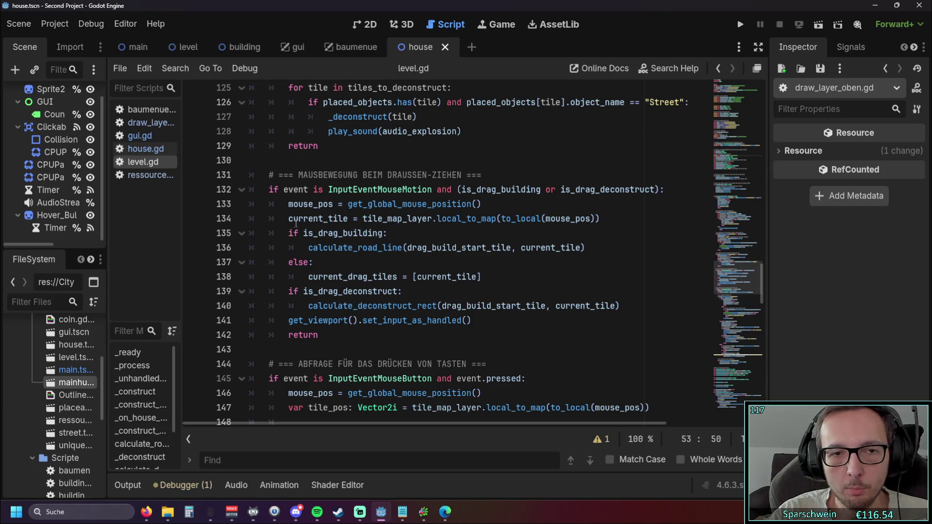
double_click(318, 218)
click(447, 230)
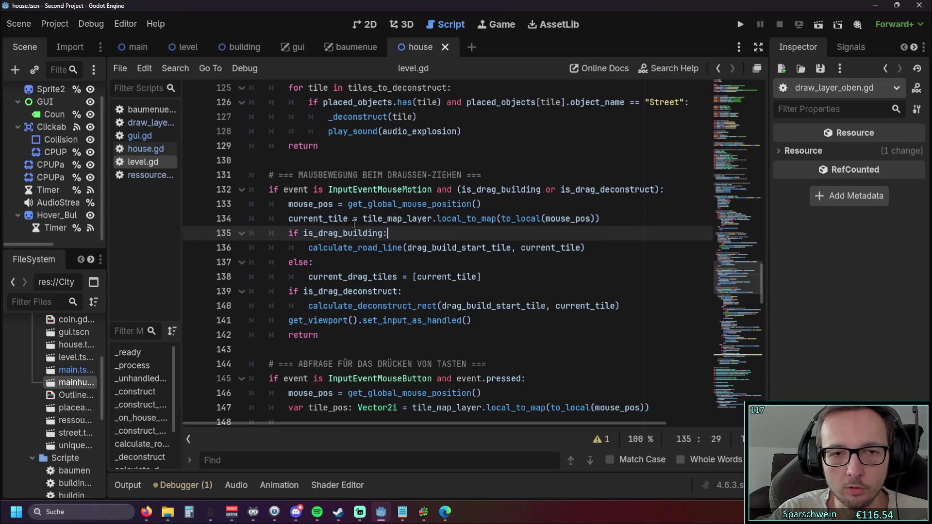
double_click(408, 218)
key(Down)
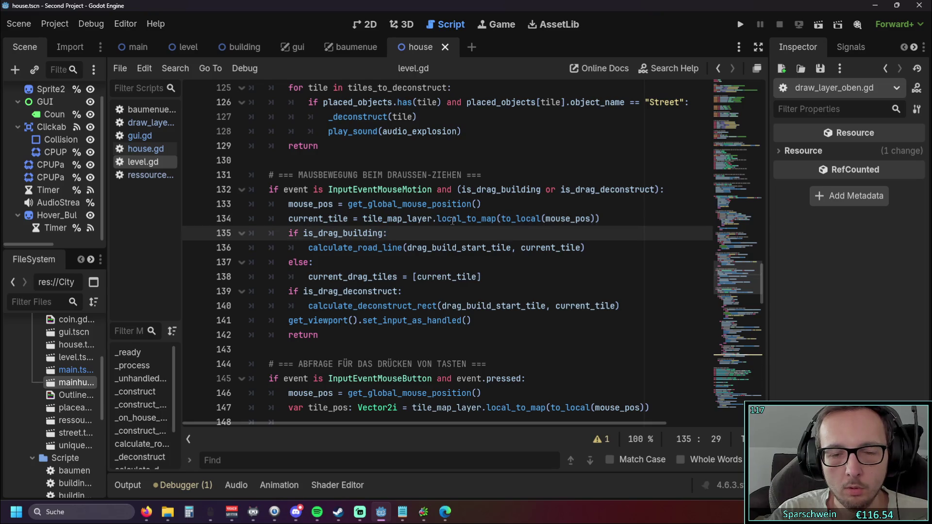
double_click(408, 219)
key(Down)
double_click(441, 218)
key(Down)
drag(501, 218, 527, 218)
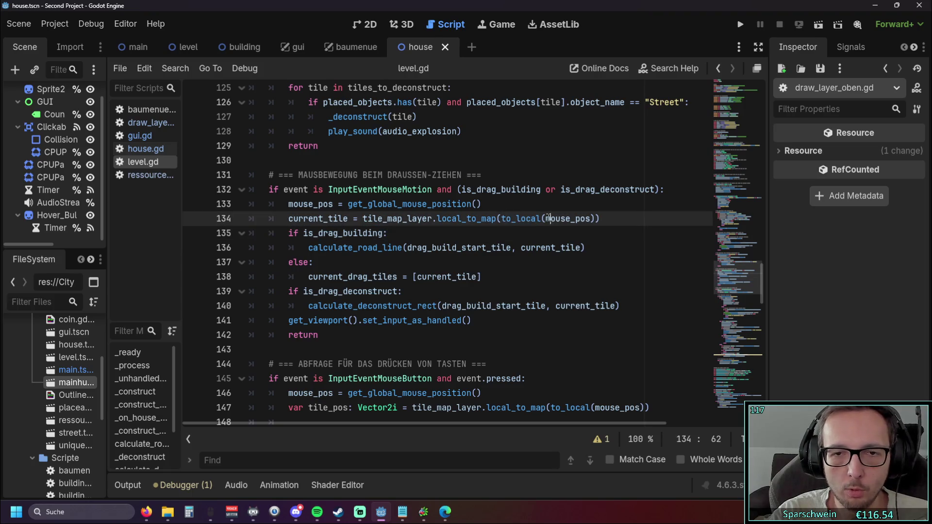
mouse_move(600, 219)
mouse_down()
mouse_move(296, 232)
mouse_move(286, 221)
mouse_up()
click(436, 230)
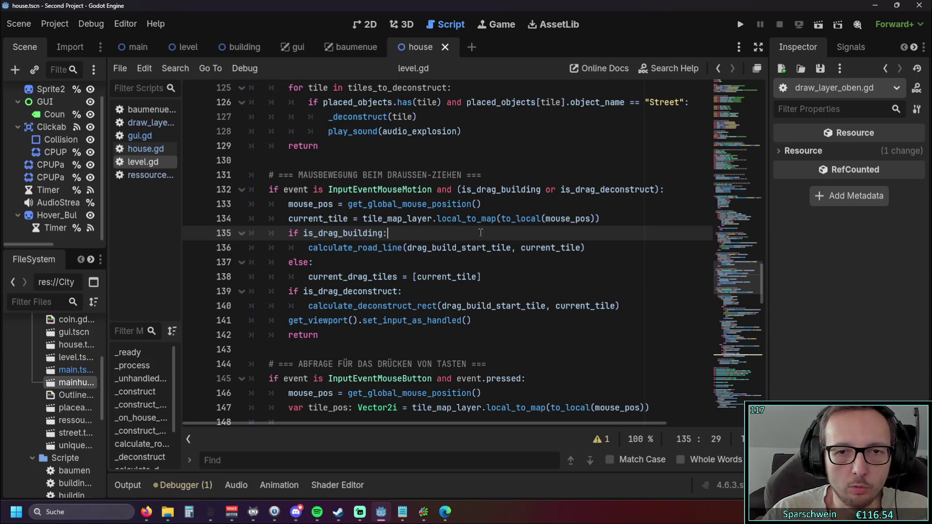
scroll(531, 223, down, 2)
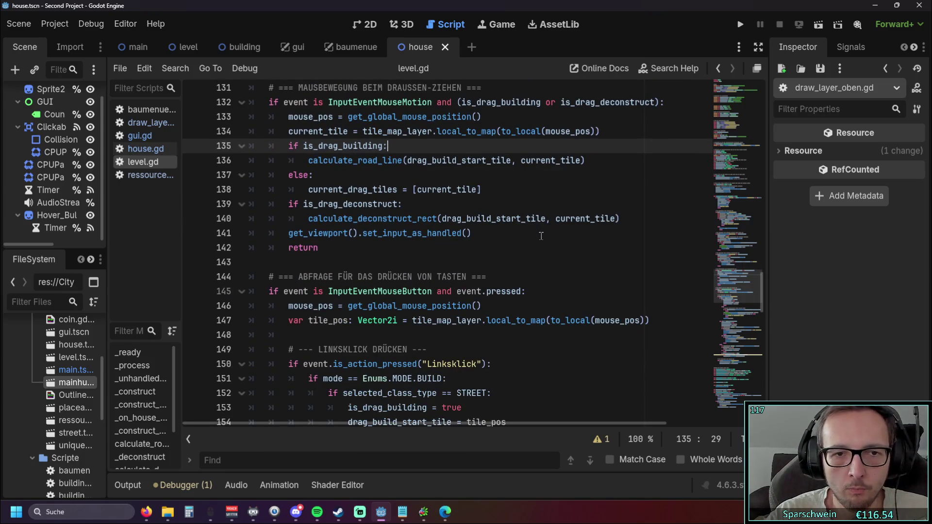
Step: Highlight every use of get_house_under_mouse around lines 172–173 of level.gd
scroll(541, 236, down, 1)
scroll(539, 238, up, 2)
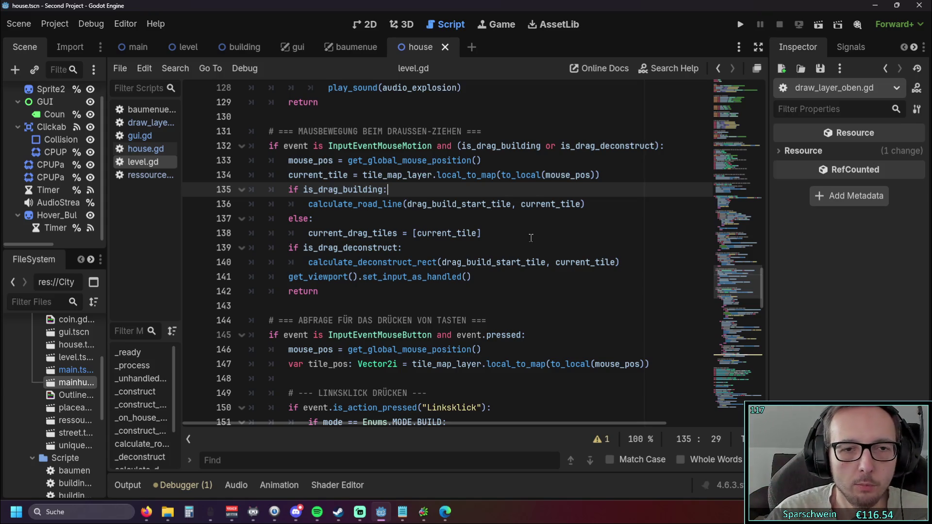
scroll(533, 243, down, 4)
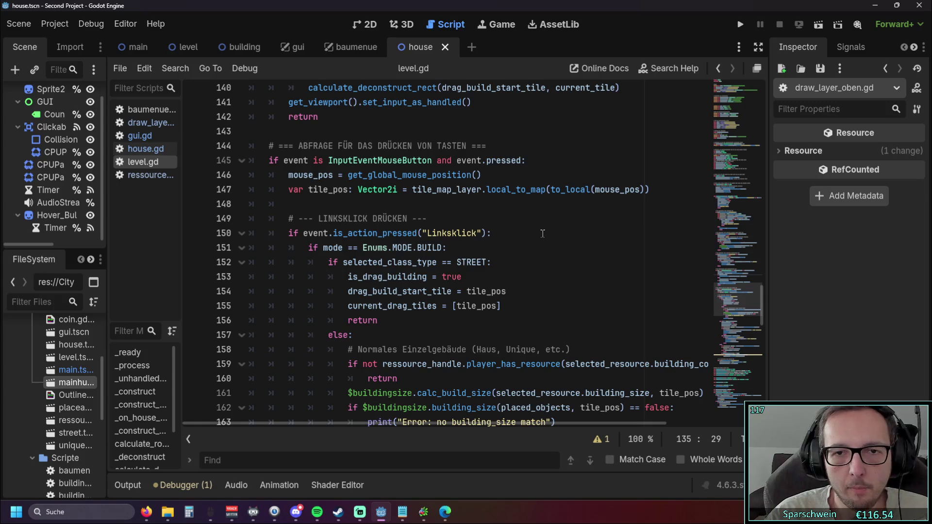
scroll(544, 237, down, 2)
scroll(539, 239, down, 5)
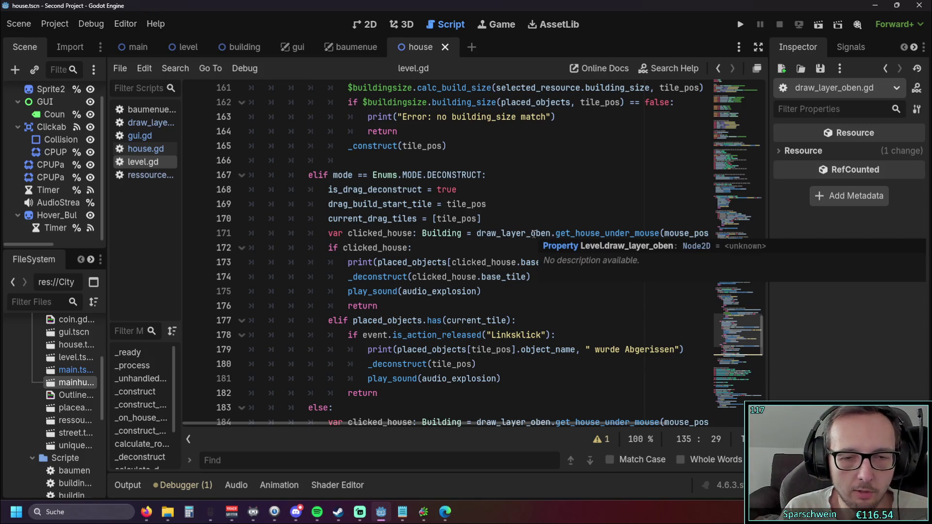
click(474, 248)
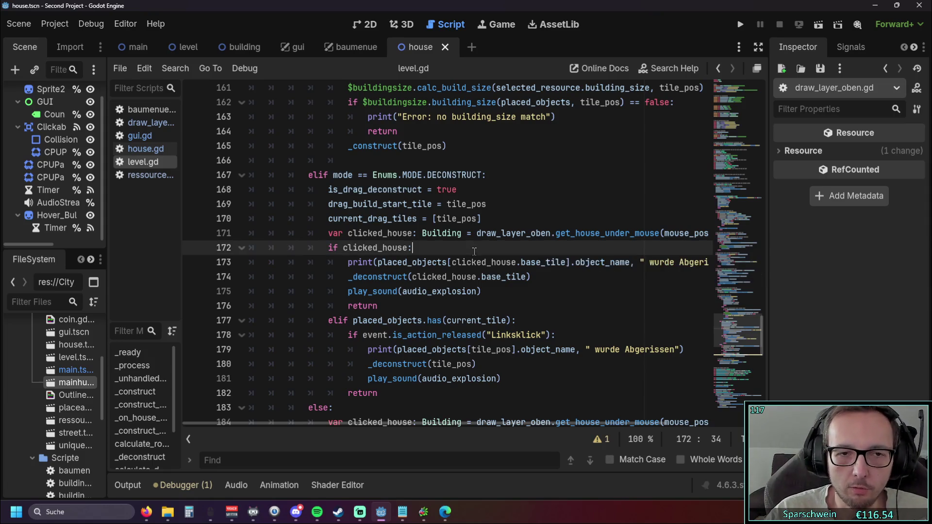
mouse_move(399, 421)
mouse_down()
mouse_move(445, 425)
mouse_move(417, 425)
mouse_move(427, 427)
mouse_up()
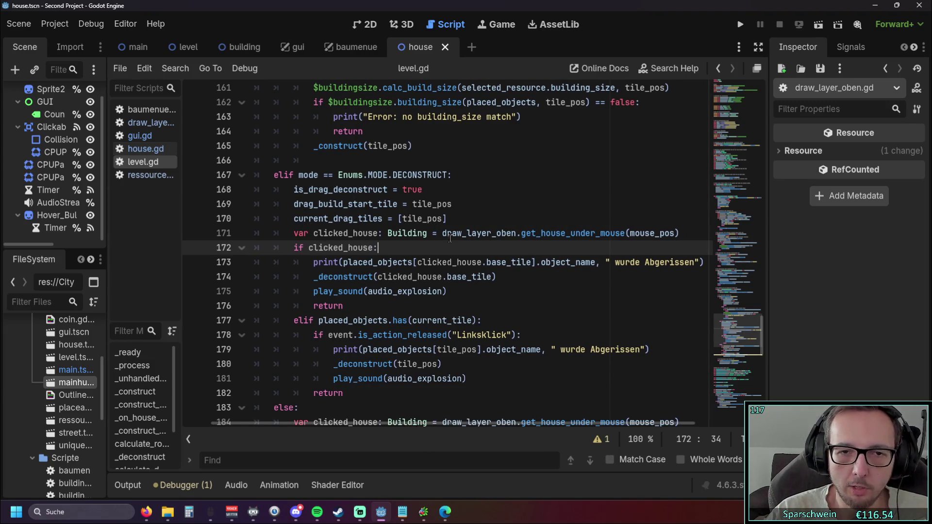
double_click(526, 234)
click(596, 263)
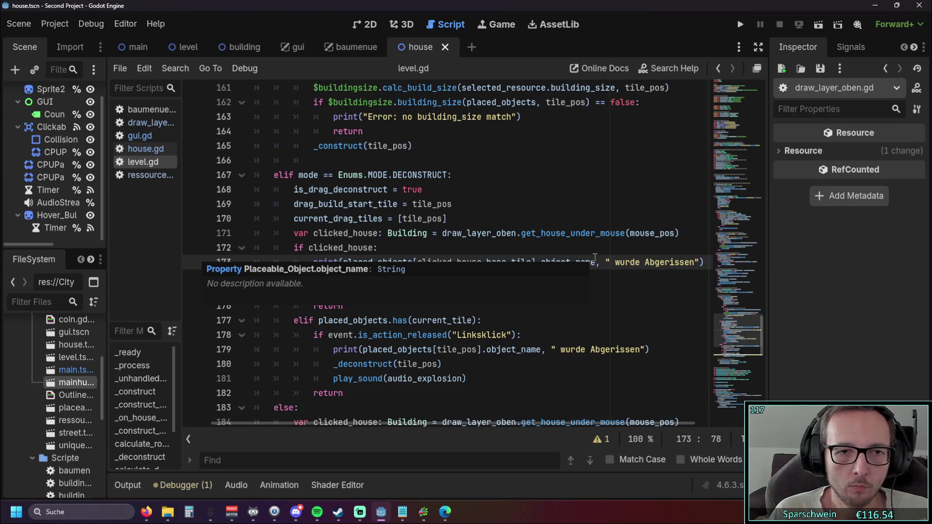
Step: Dismiss the documentation popups and show the SHADOWED_VARIABLE warning for current_house on line 190
click(437, 182)
scroll(488, 189, down, 5)
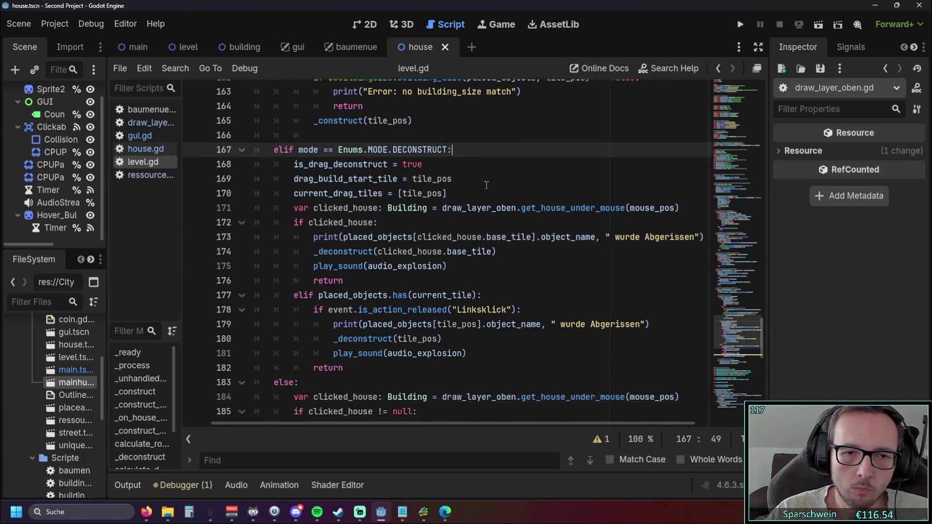
mouse_move(499, 205)
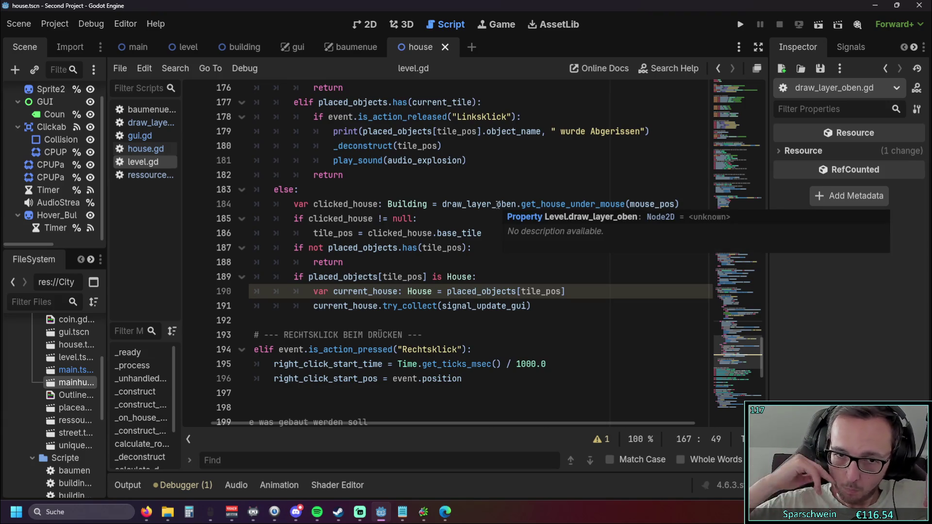
click(437, 350)
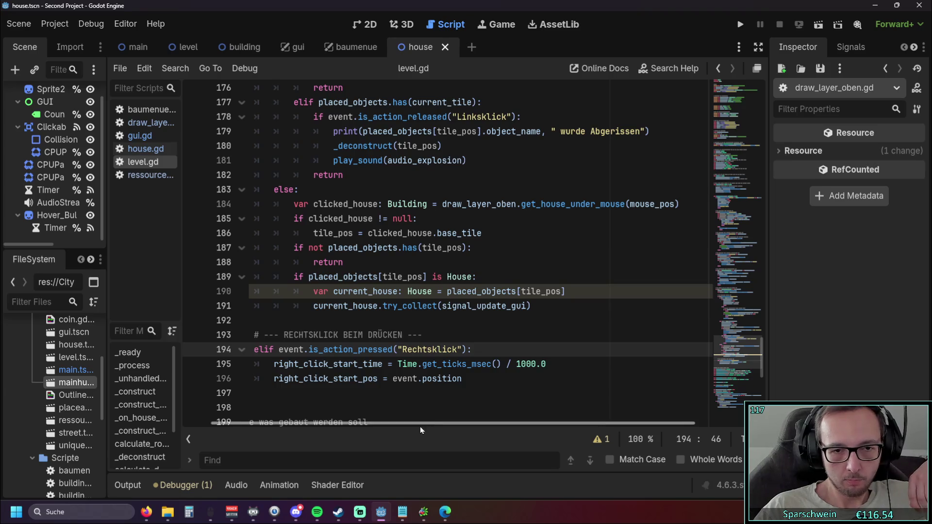
drag(421, 426, 312, 430)
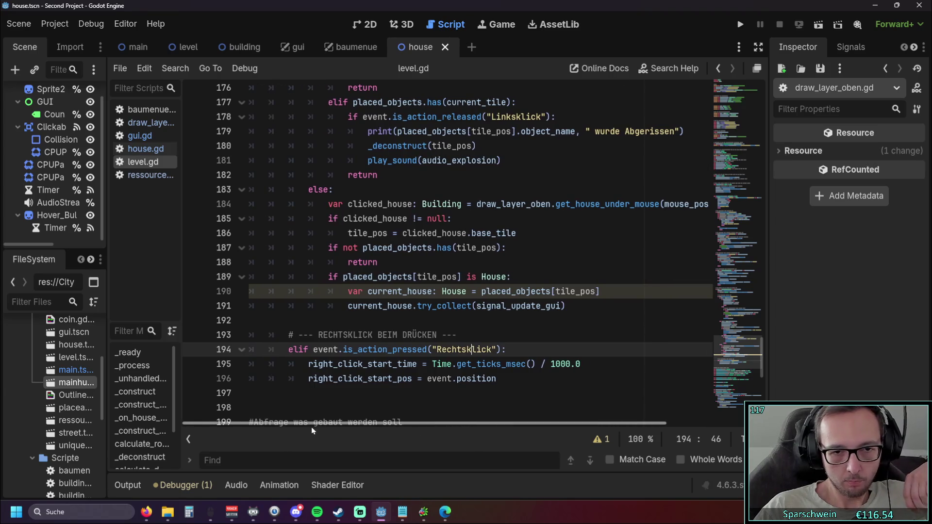
click(440, 292)
click(599, 439)
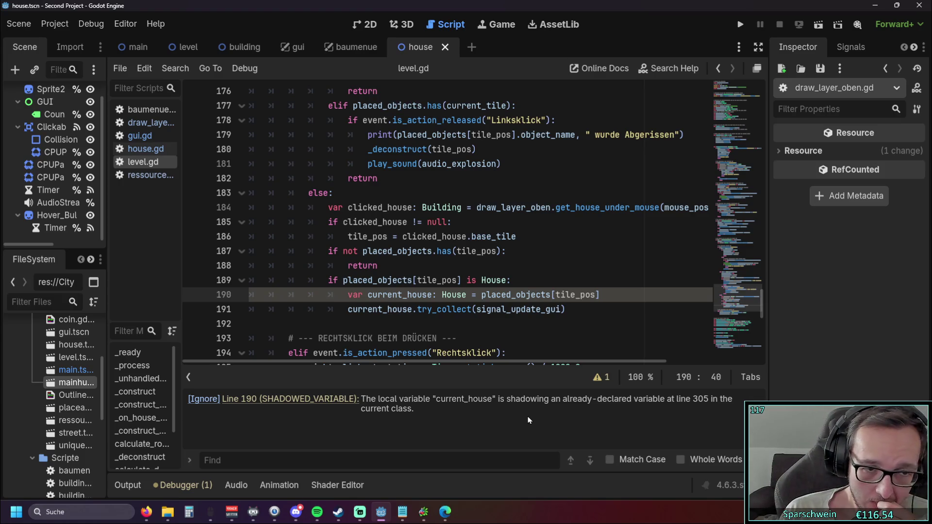
scroll(400, 257, down, 20)
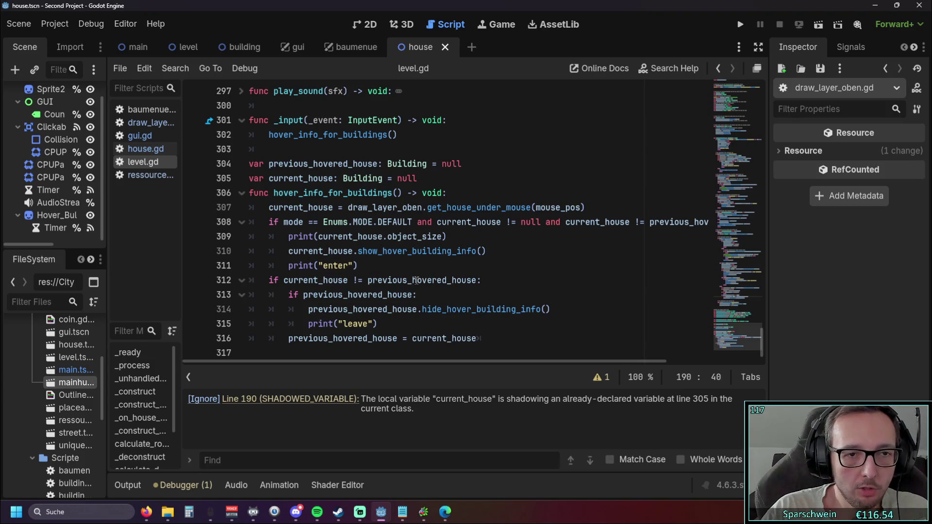
scroll(423, 276, up, 8)
scroll(415, 283, up, 5)
scroll(403, 272, down, 3)
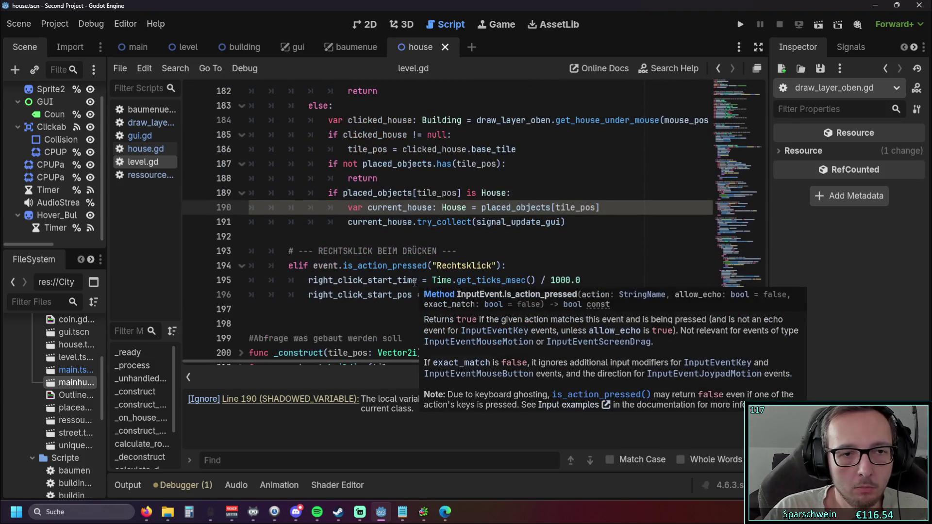
scroll(387, 232, down, 3)
scroll(387, 231, down, 6)
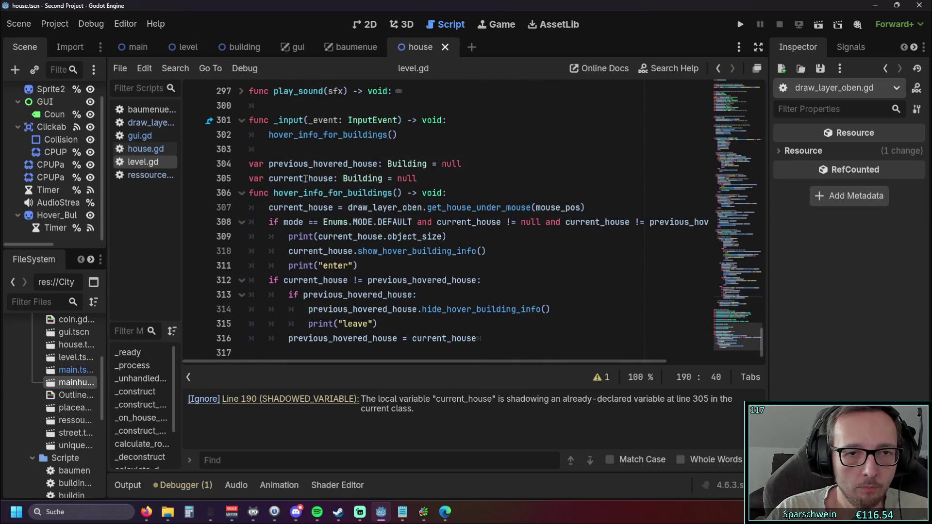
scroll(427, 204, up, 7)
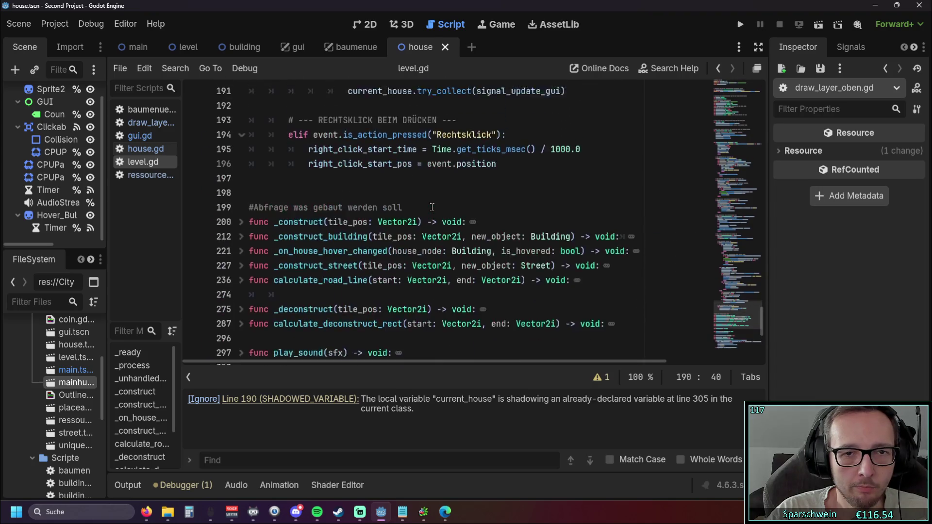
scroll(443, 243, down, 6)
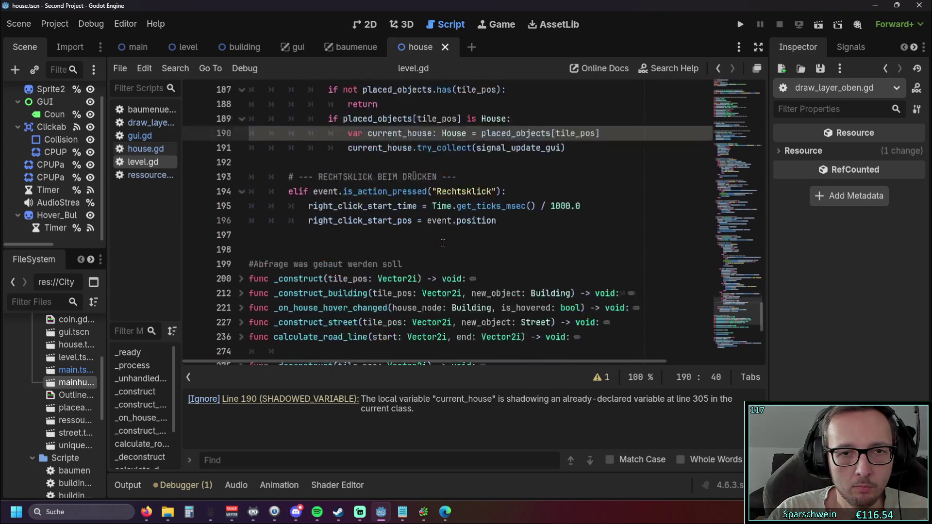
scroll(442, 243, up, 5)
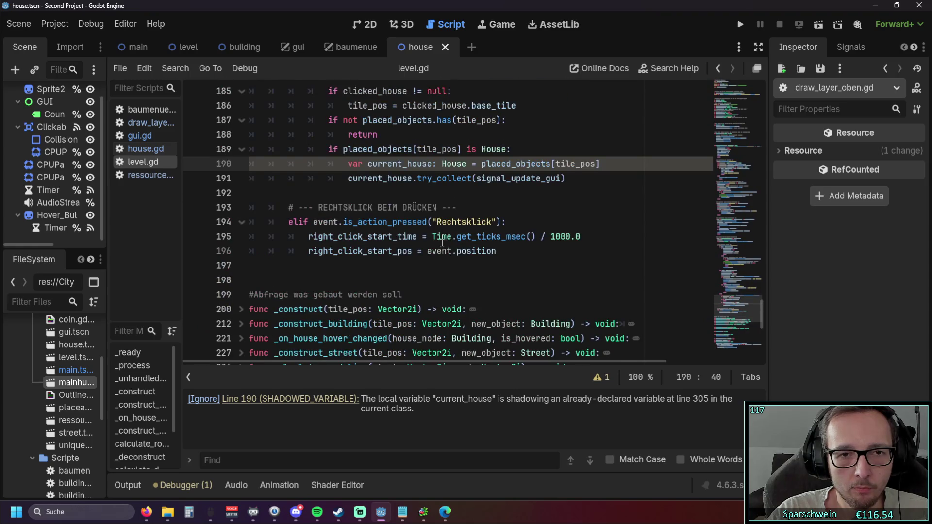
scroll(443, 243, up, 2)
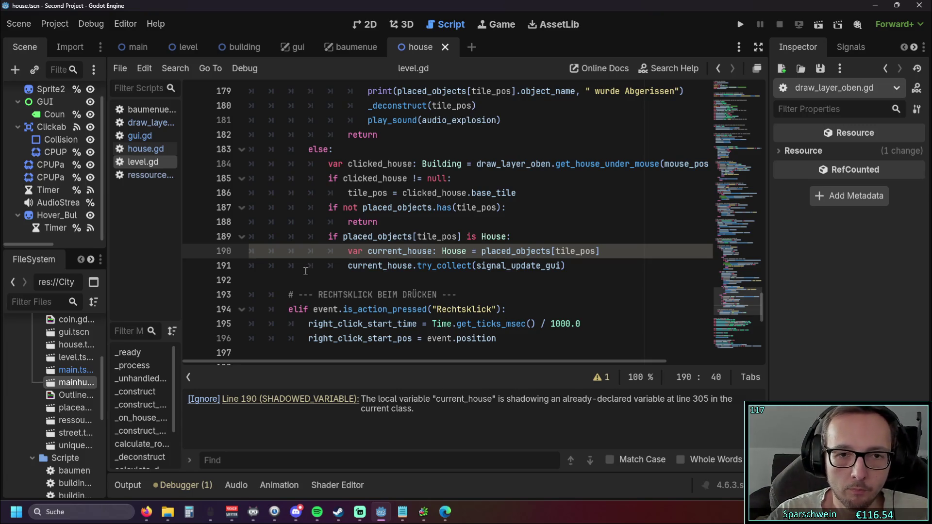
click(343, 237)
drag(343, 237, 455, 236)
click(523, 235)
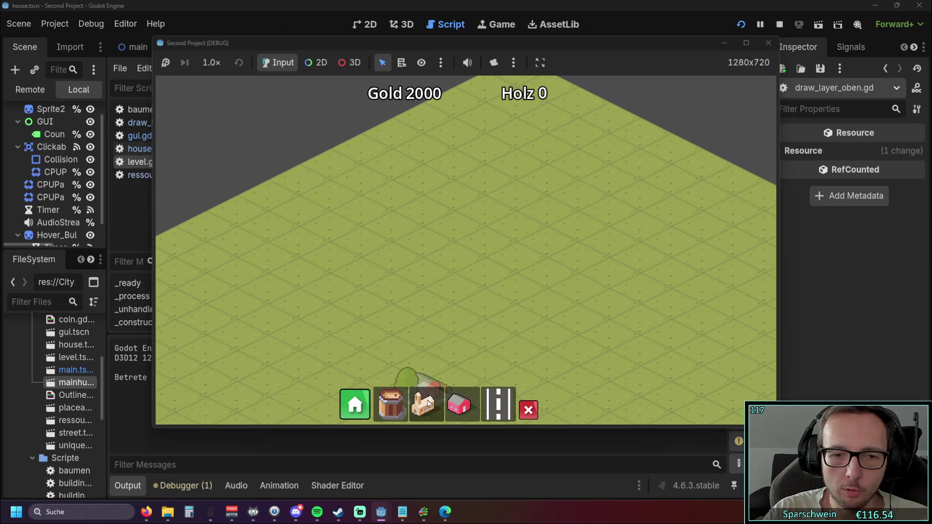
Step: Place a church and a red house, collect the coins, and end the run back in level.gd
click(429, 403)
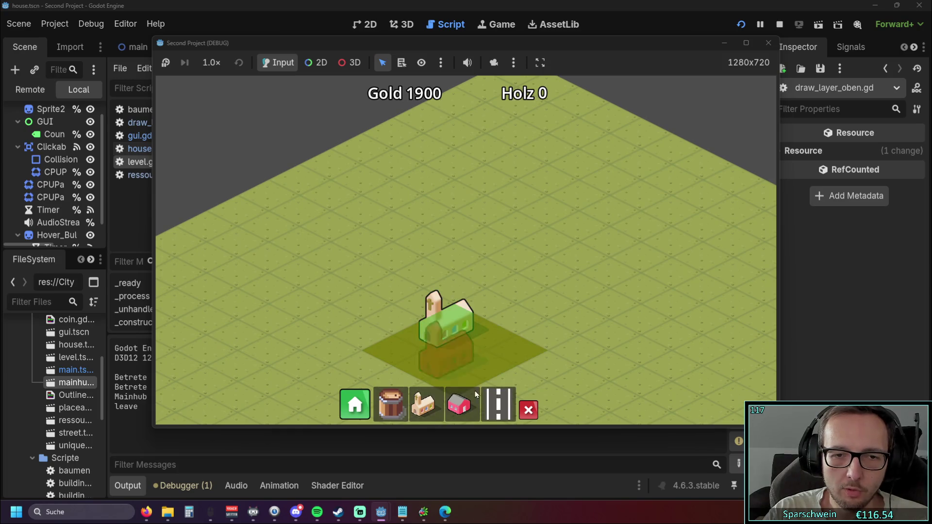
click(465, 393)
click(509, 244)
scroll(419, 256, up, 3)
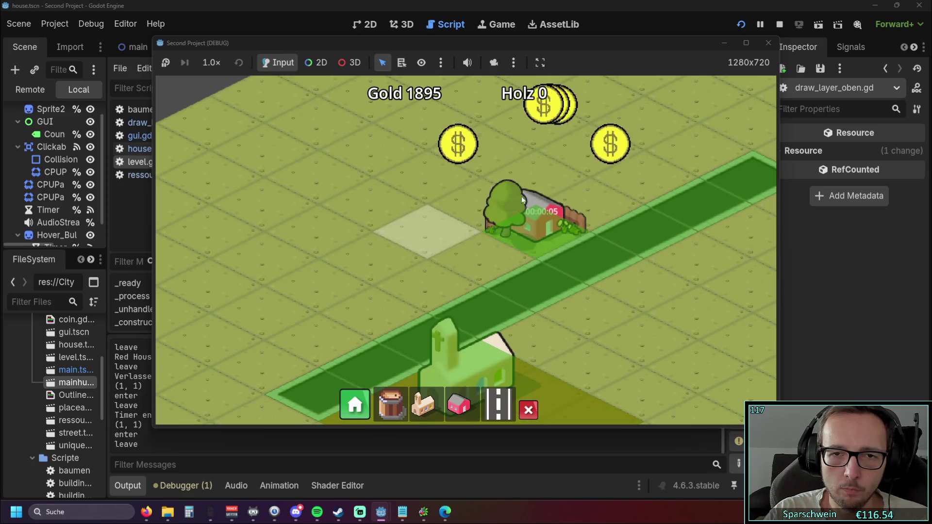
click(769, 42)
click(480, 193)
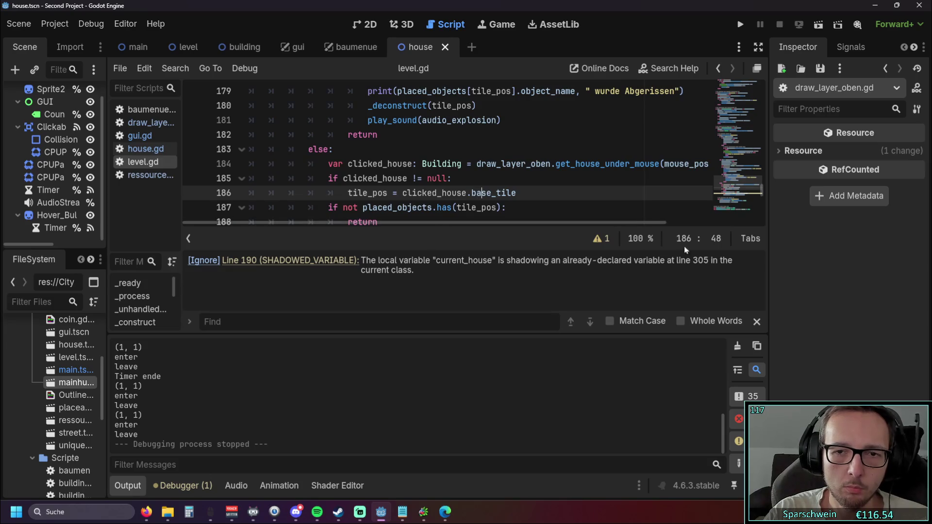
Step: Close the find bar, warnings panel and Output panel to clear the code view
click(758, 321)
click(537, 222)
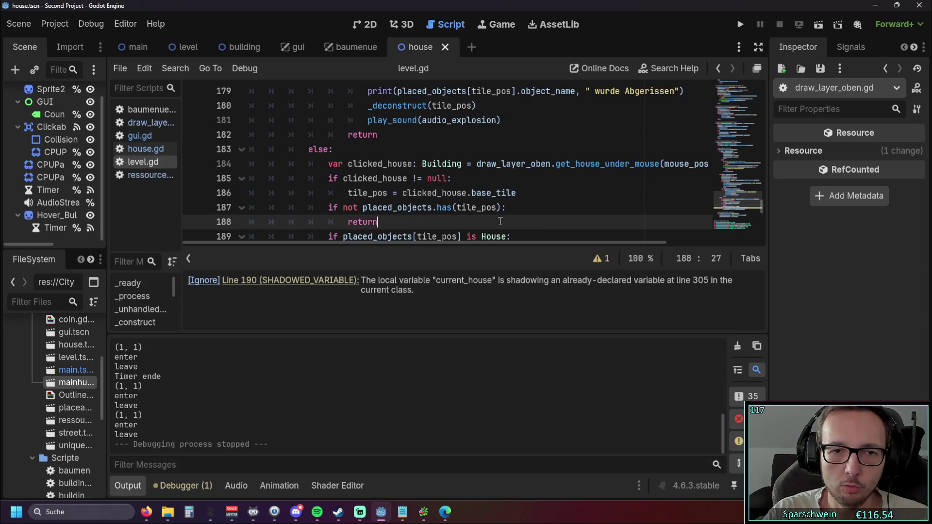
click(605, 260)
scroll(546, 224, down, 2)
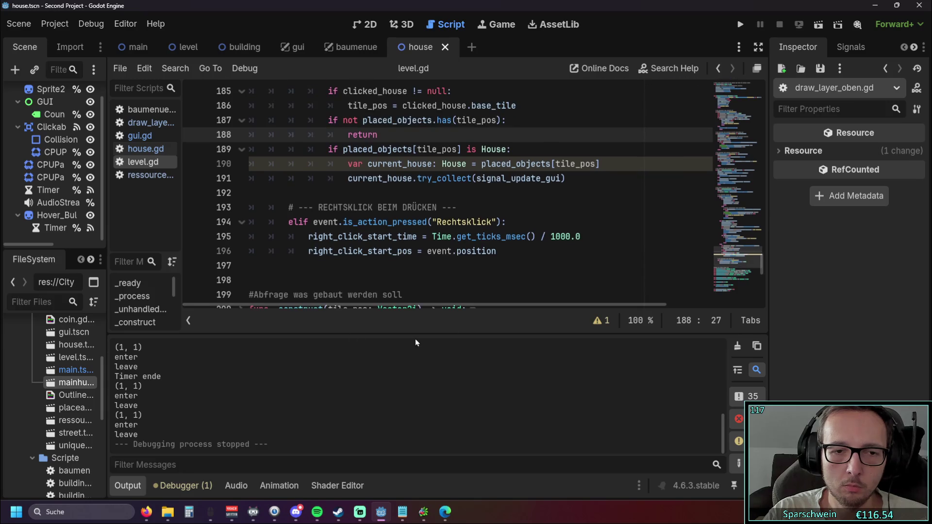
click(132, 485)
scroll(421, 258, up, 1)
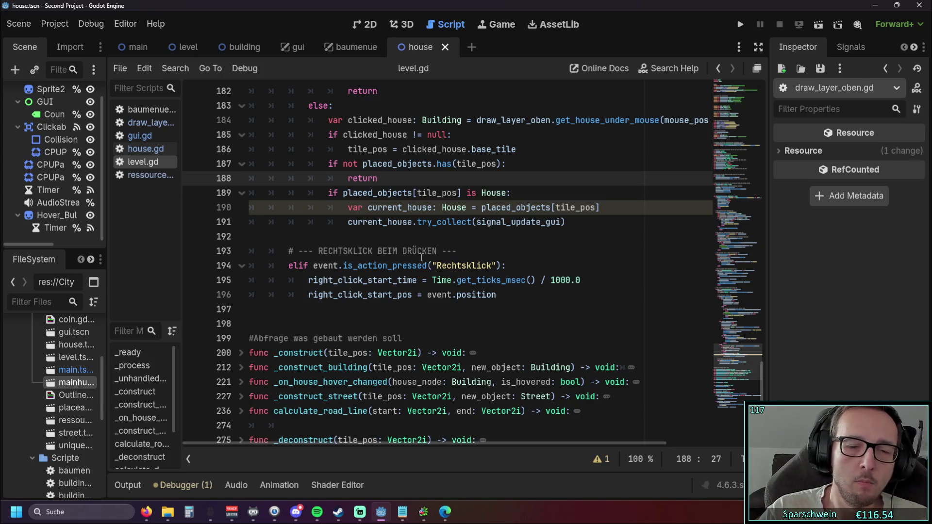
scroll(408, 252, down, 5)
scroll(388, 248, up, 6)
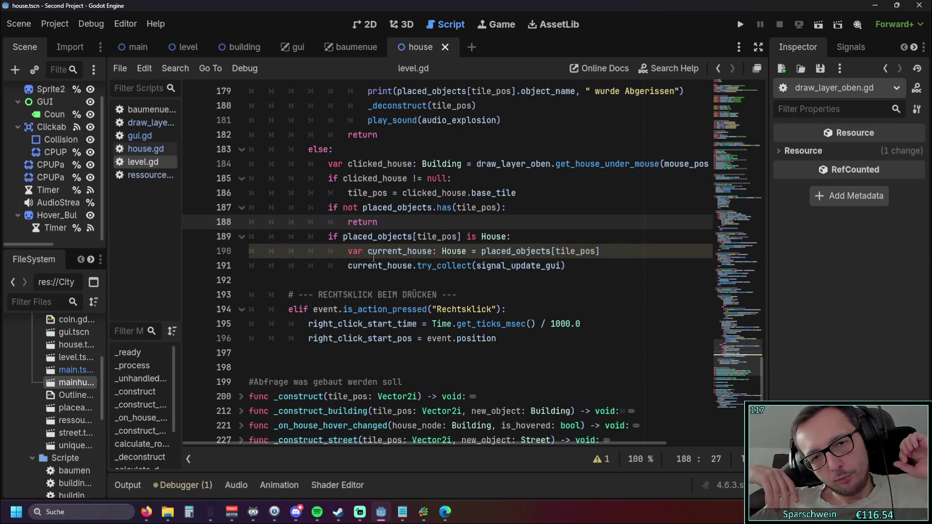
Step: Rename current_house on lines 190–191 to current_house_to_collect and save level.gd
click(429, 250)
text(_to)
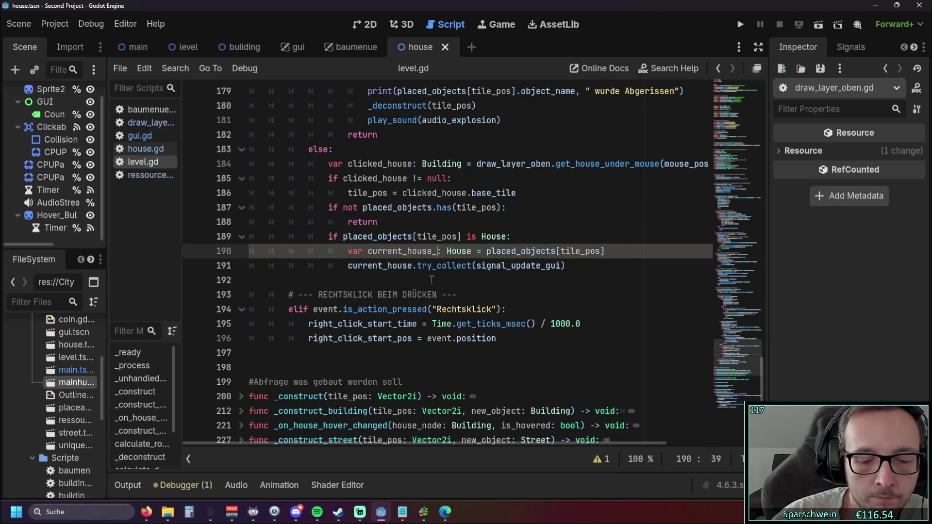
text(_collect)
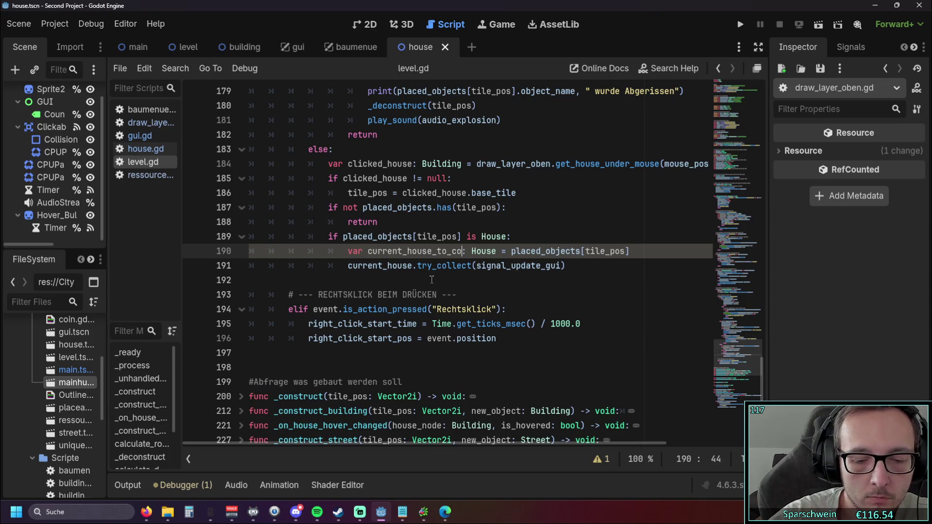
click(432, 292)
mouse_move(487, 251)
mouse_down()
mouse_move(367, 251)
mouse_move(367, 265)
mouse_move(412, 269)
mouse_up()
text(current_house_to_collect)
click(431, 281)
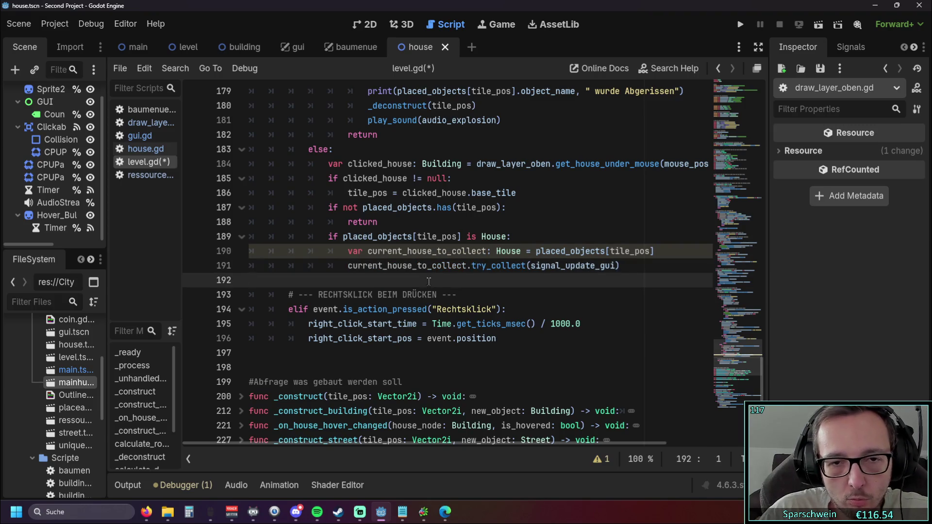
key(ctrl+s)
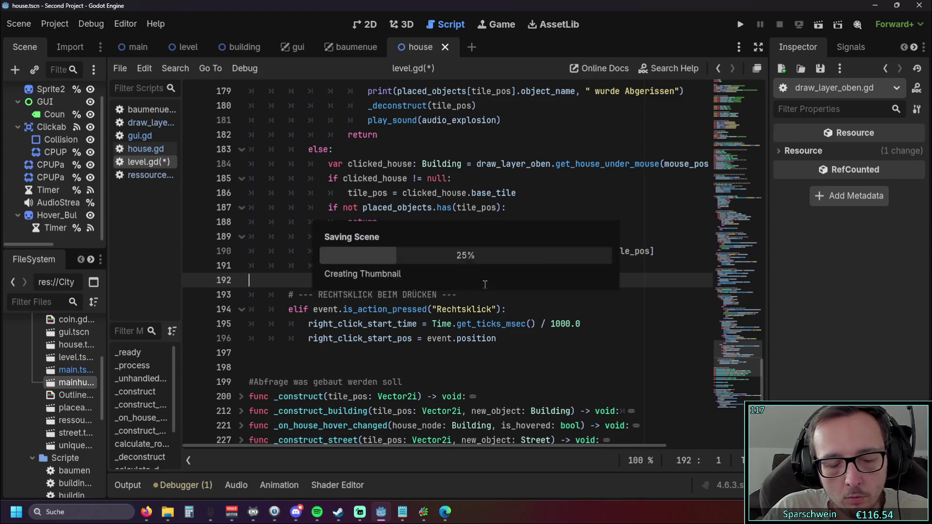
scroll(466, 291, down, 4)
scroll(465, 291, down, 4)
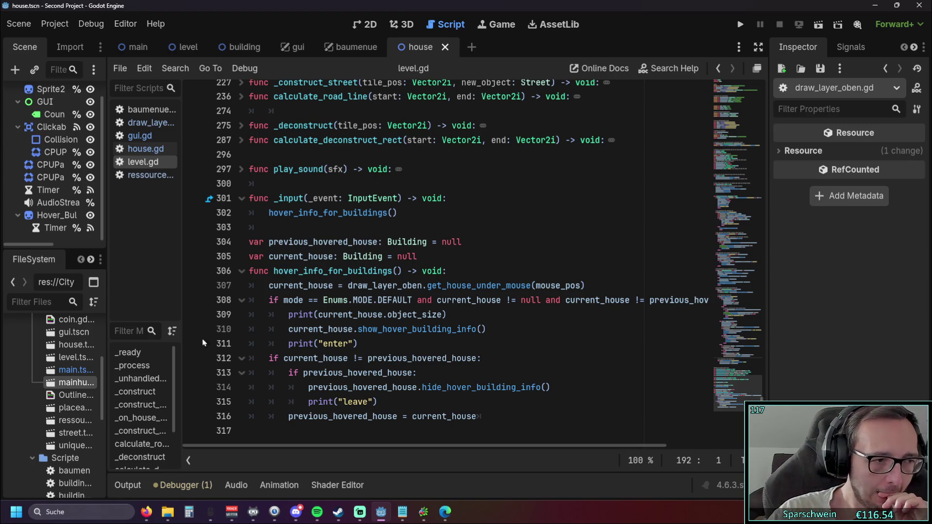
Step: Open draw_layer_oben.gd and scroll to its get_house_under_mouse function
click(150, 122)
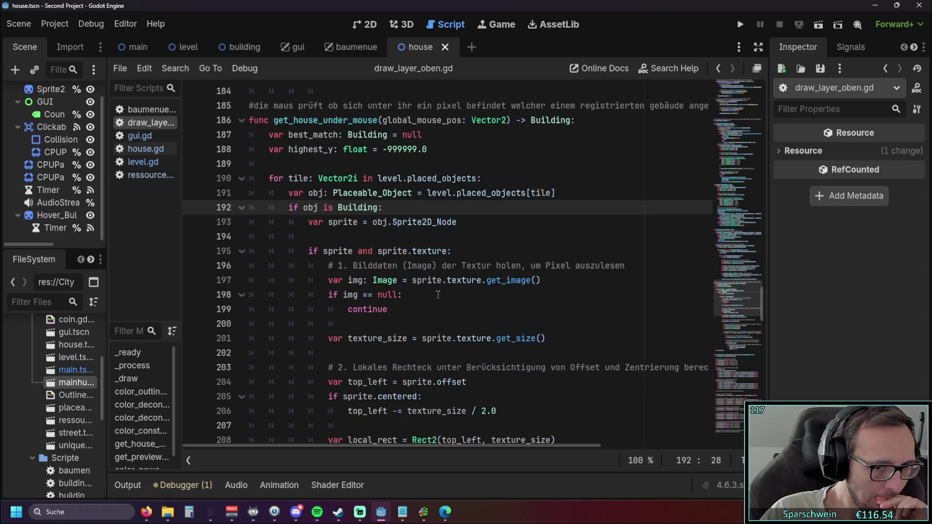
scroll(438, 294, down, 11)
scroll(514, 334, up, 2)
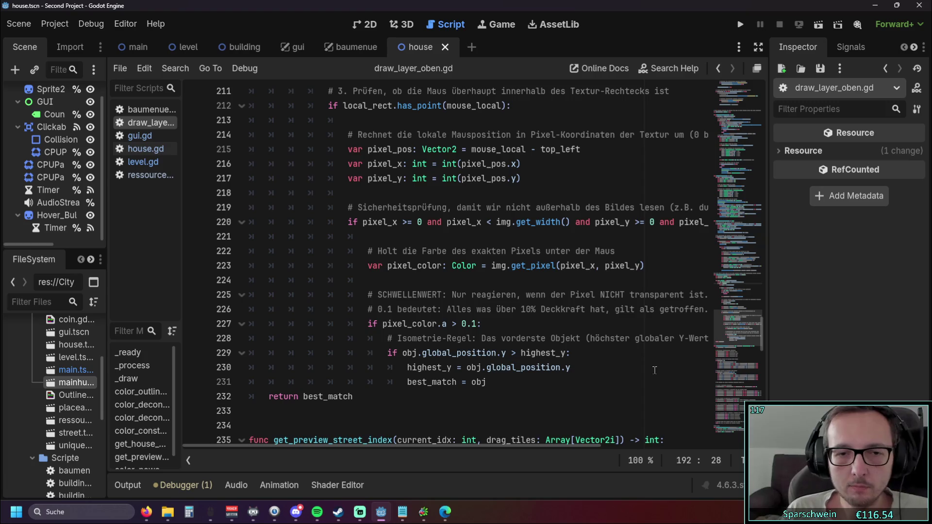
scroll(515, 323, up, 10)
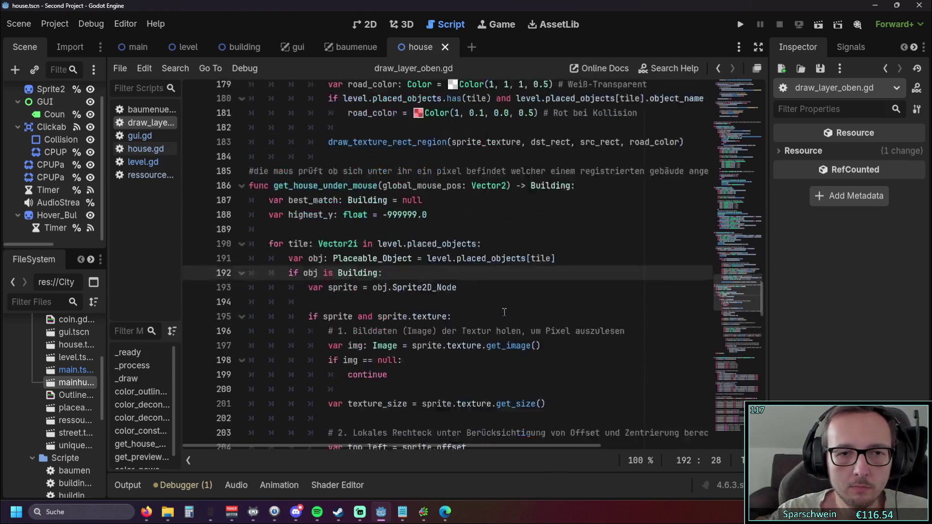